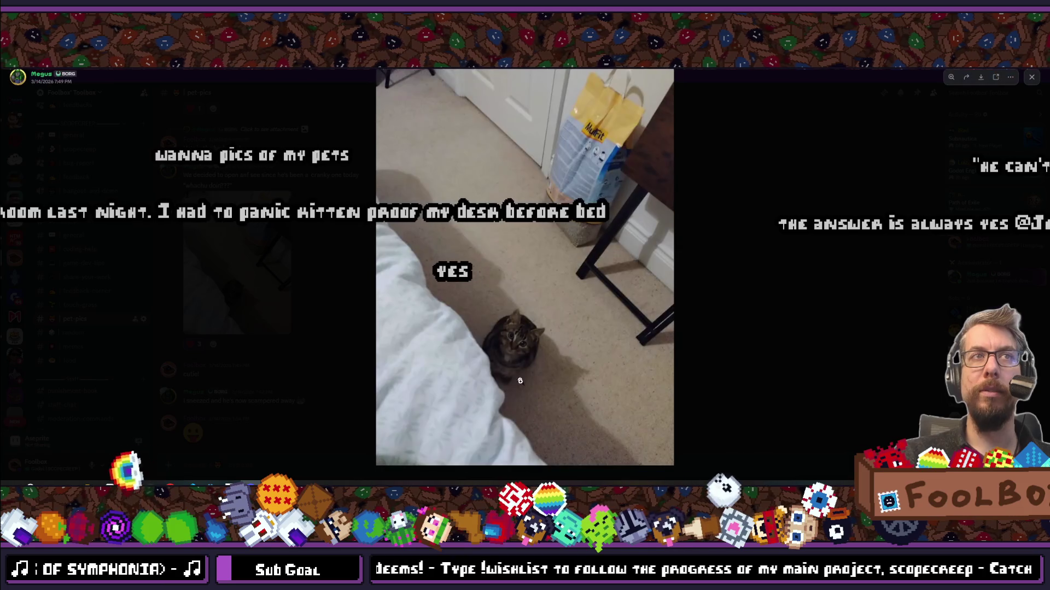
View the pet-pics cat photos in Discord, close the viewer and return to the Scopecreep upgrade tree.
click(514, 354)
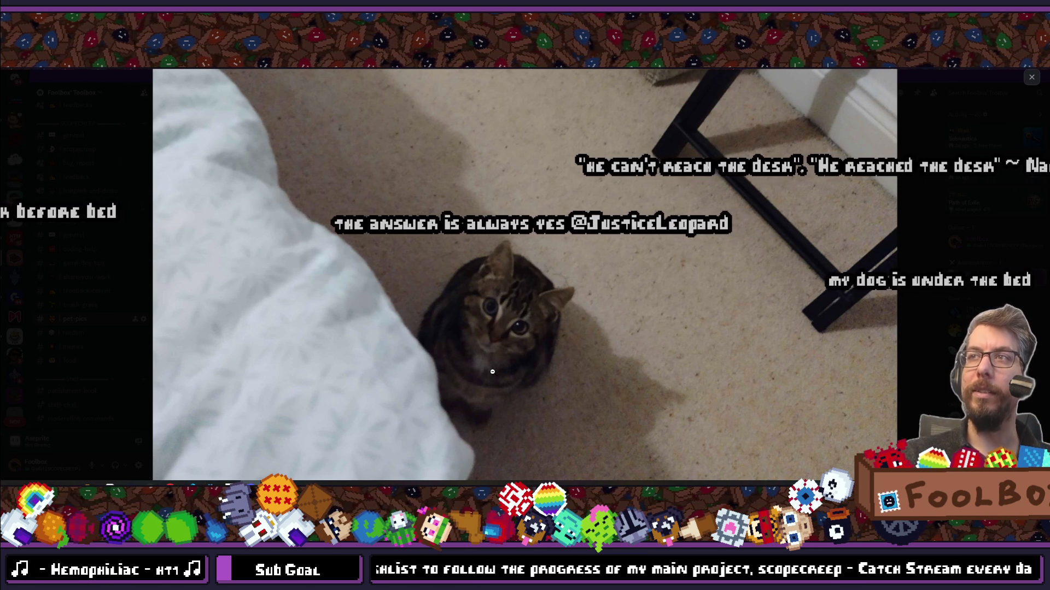
key(Right)
click(776, 325)
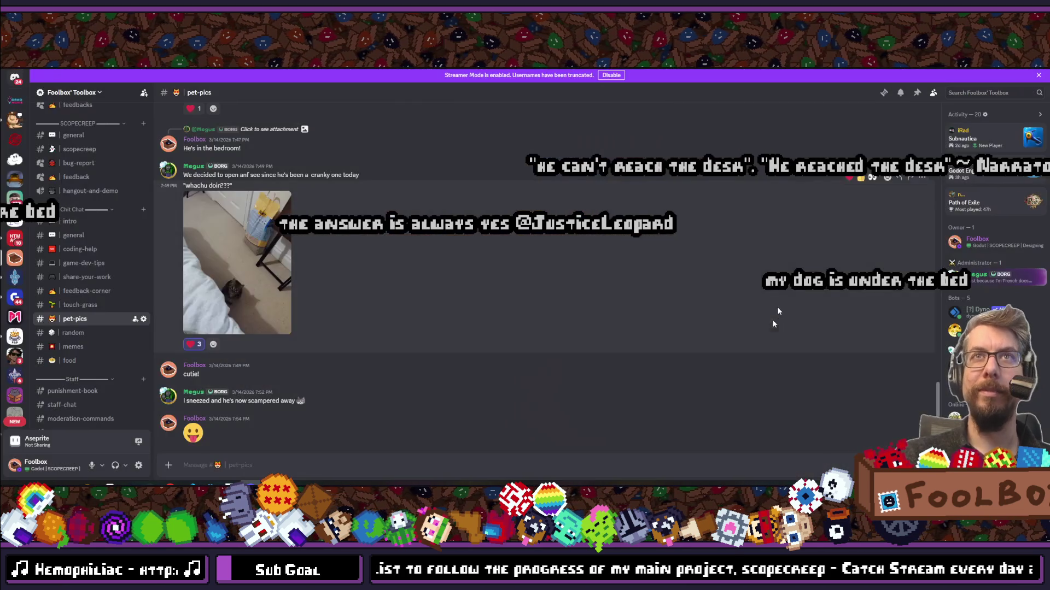
key(alt+Tab)
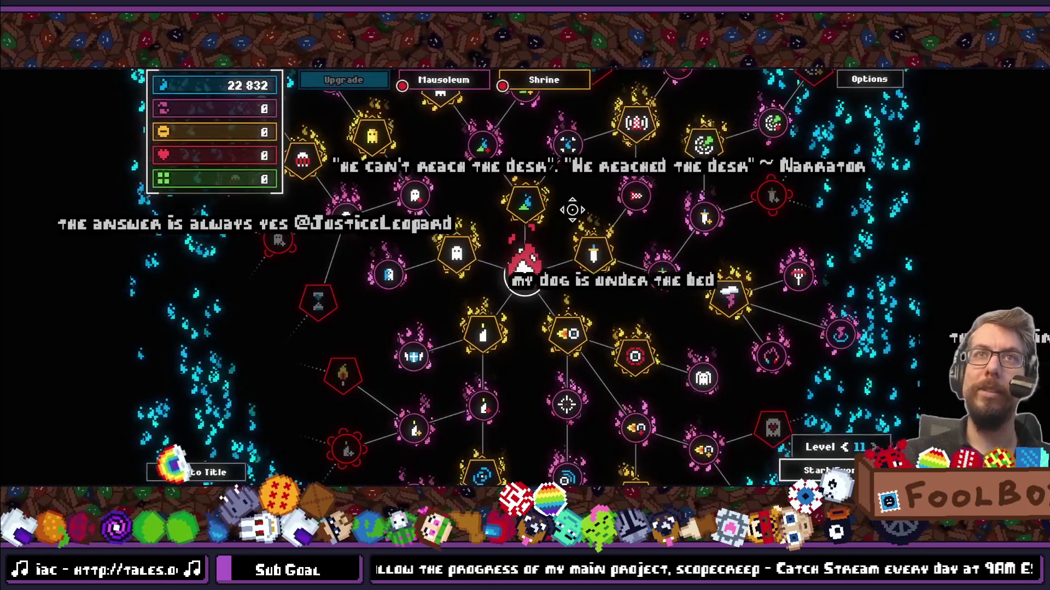
Pan the upgrade tree, begin the Exorcism Level 11 run and dodge the boss's red beams with WASD.
mouse_move(314, 361)
mouse_down()
mouse_move(394, 322)
mouse_move(547, 306)
mouse_move(731, 319)
mouse_move(726, 285)
mouse_up()
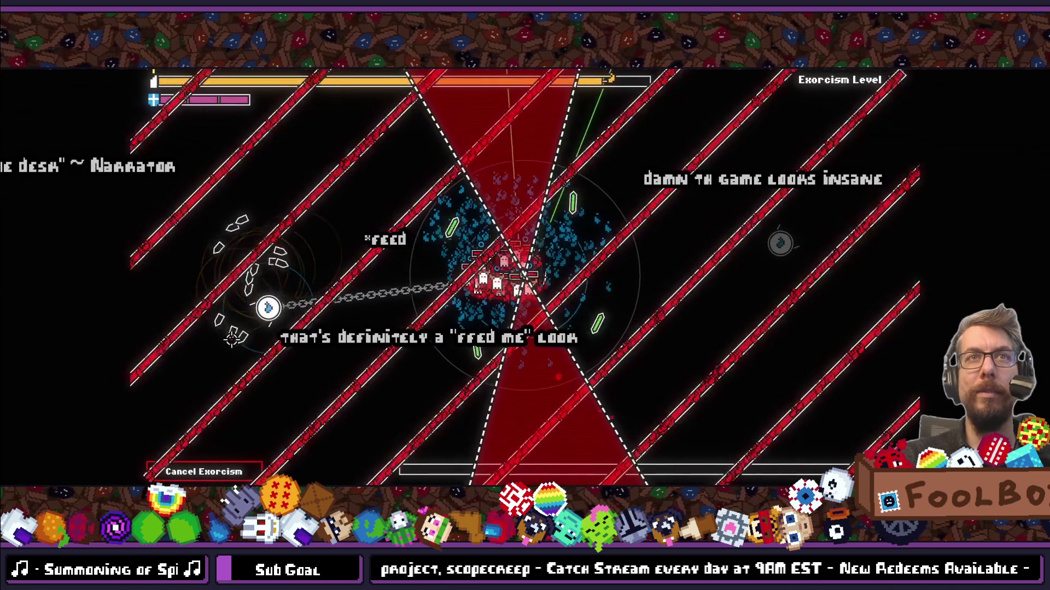
key(w)
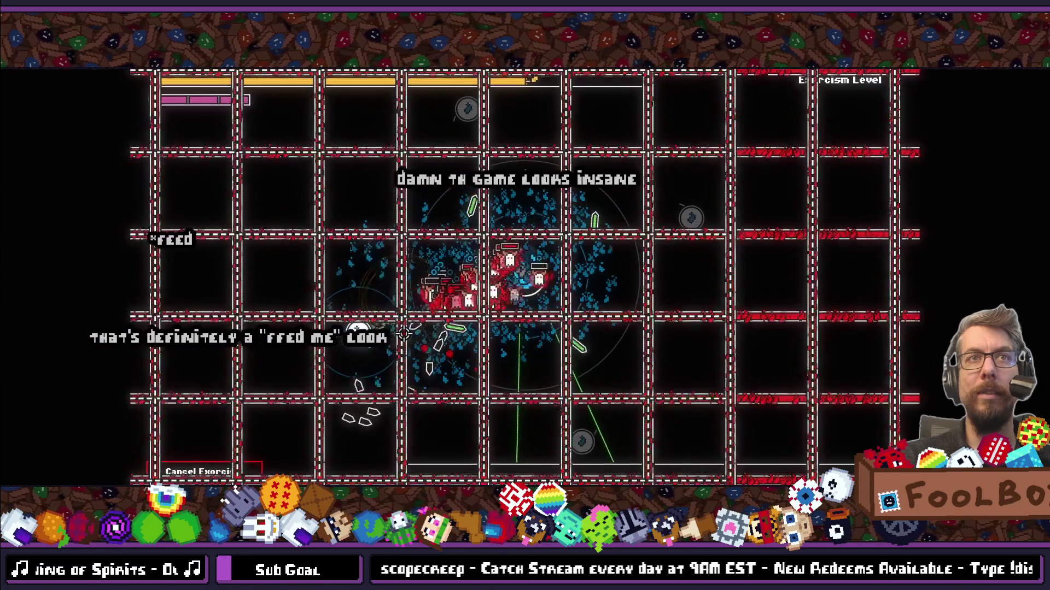
key(d)
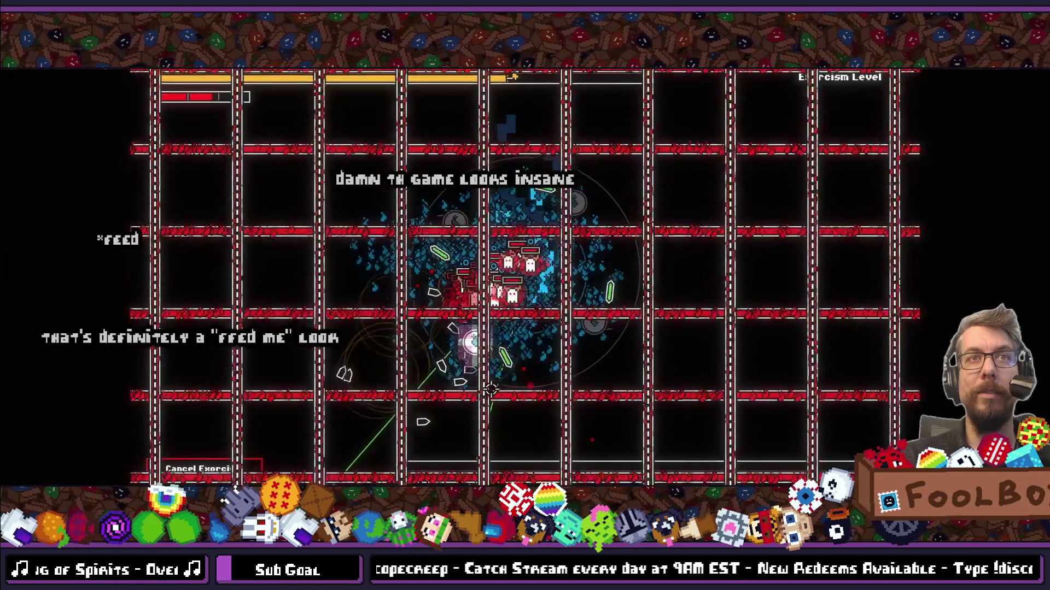
key(d)
key(d)
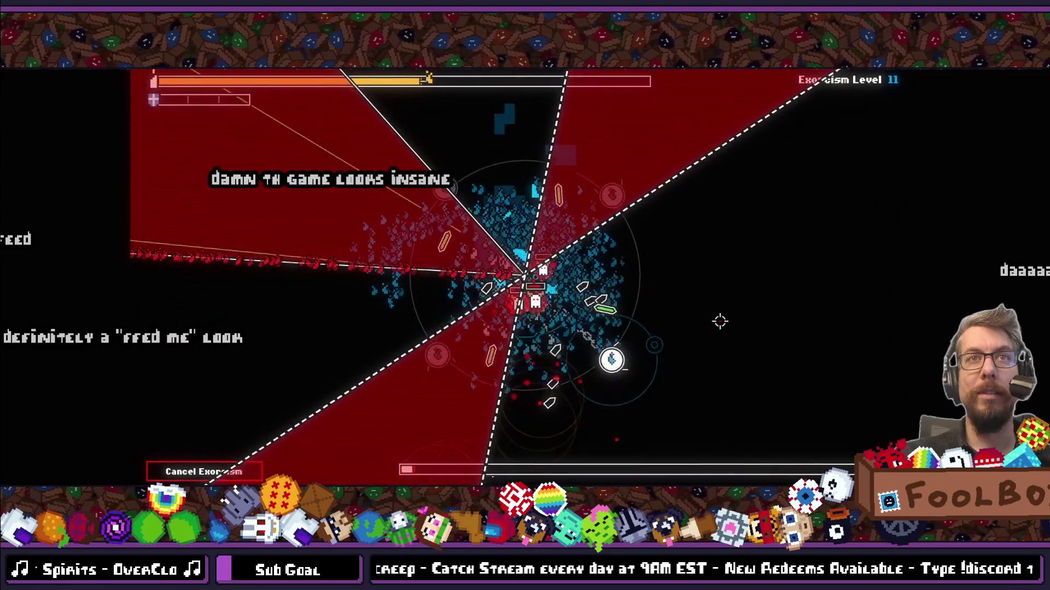
key(d)
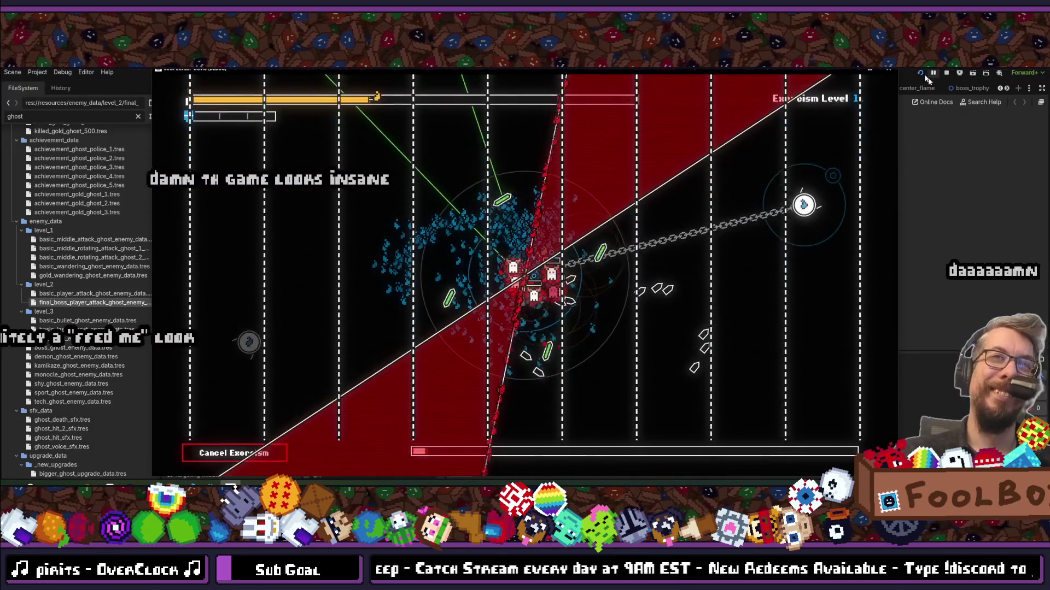
Stop the test run and give the final boss ghost data Spawn Radius 0 and Movement Speed 150.
key(F8)
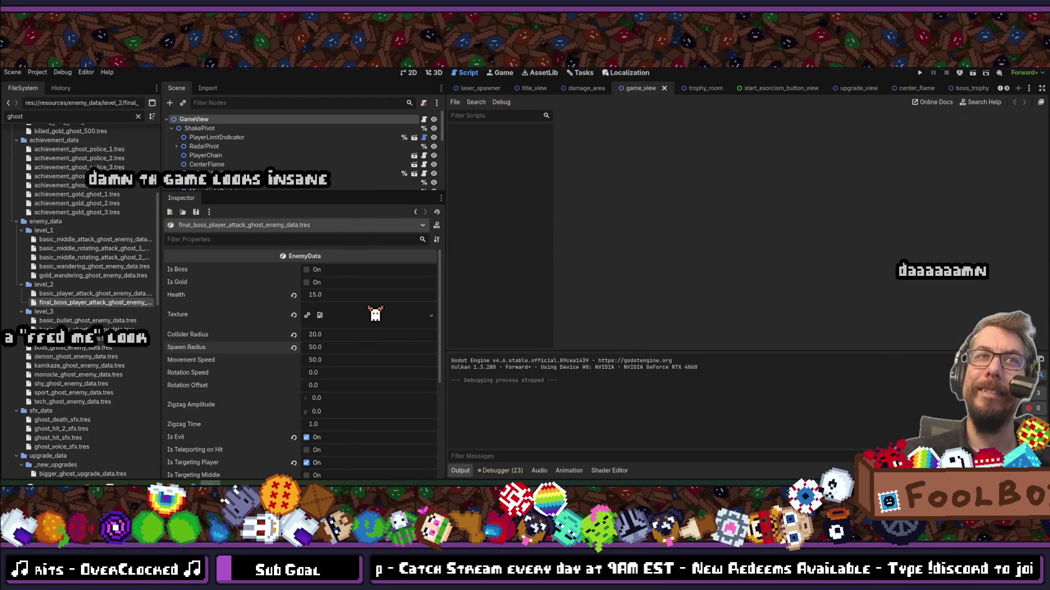
key(alt+Tab)
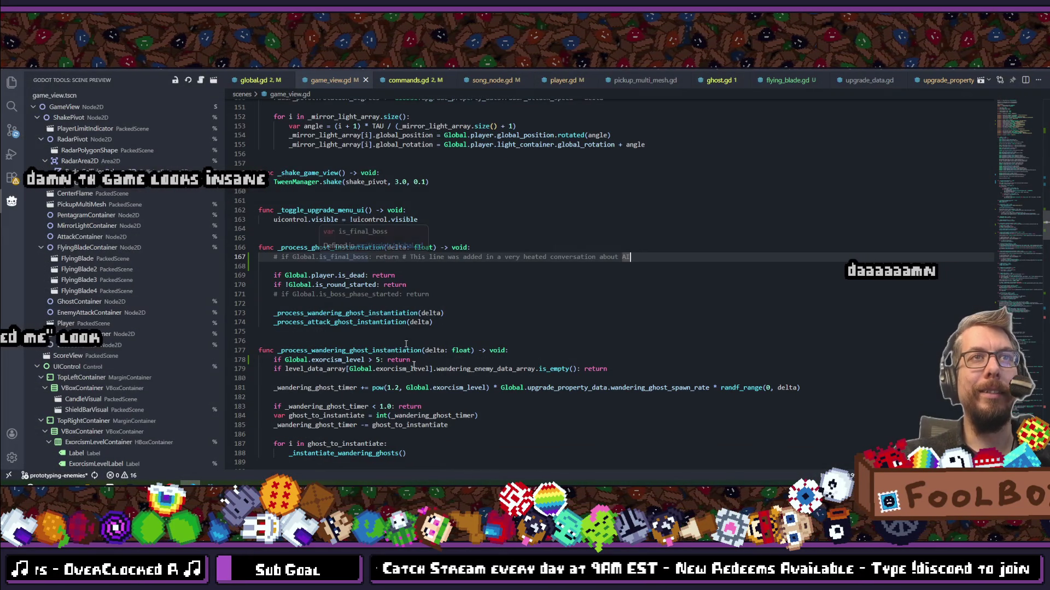
key(alt+Tab)
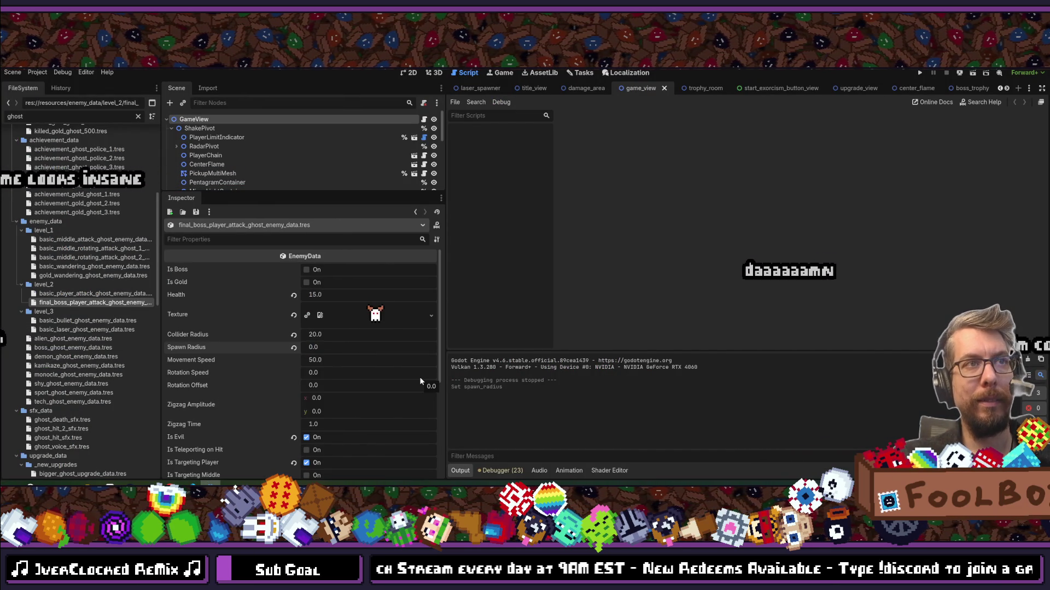
text(0)
key(Return)
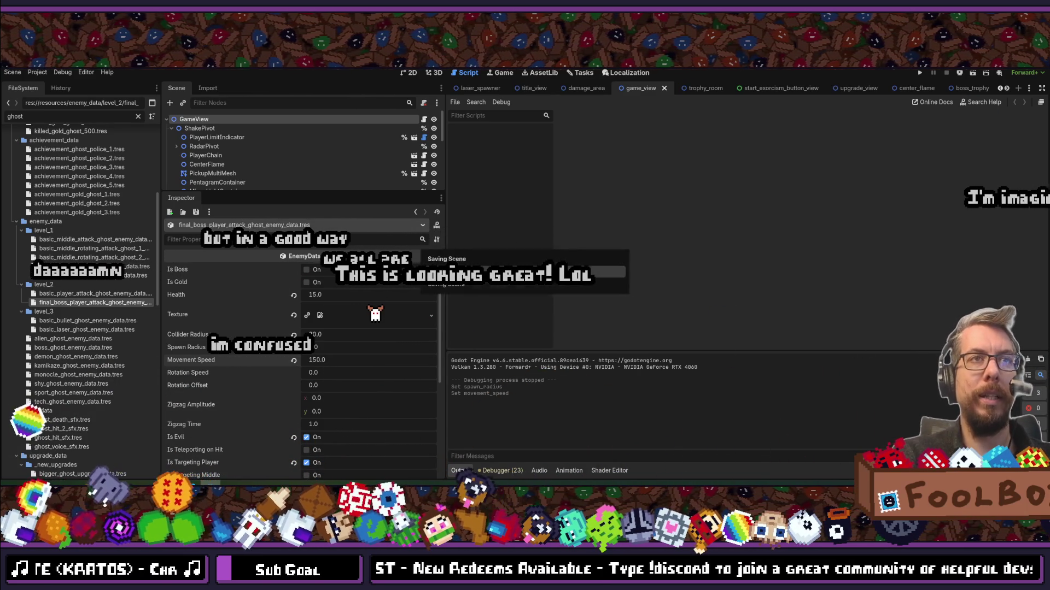
key(alt+Tab)
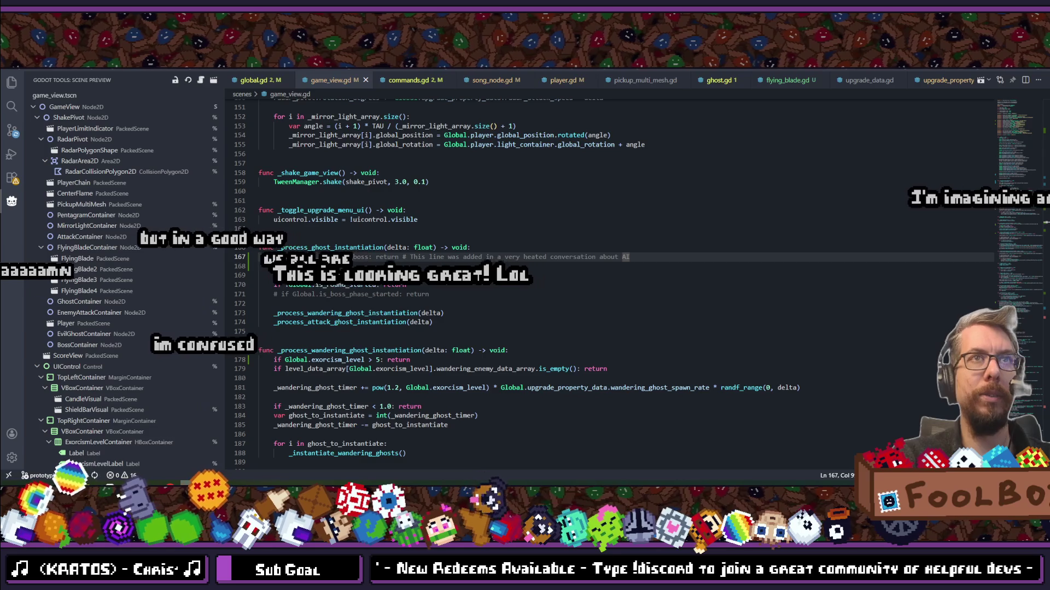
Review the ghost instantiation code around line 169 of game_view.gd.
click(536, 279)
key(ctrl+p)
text(game)
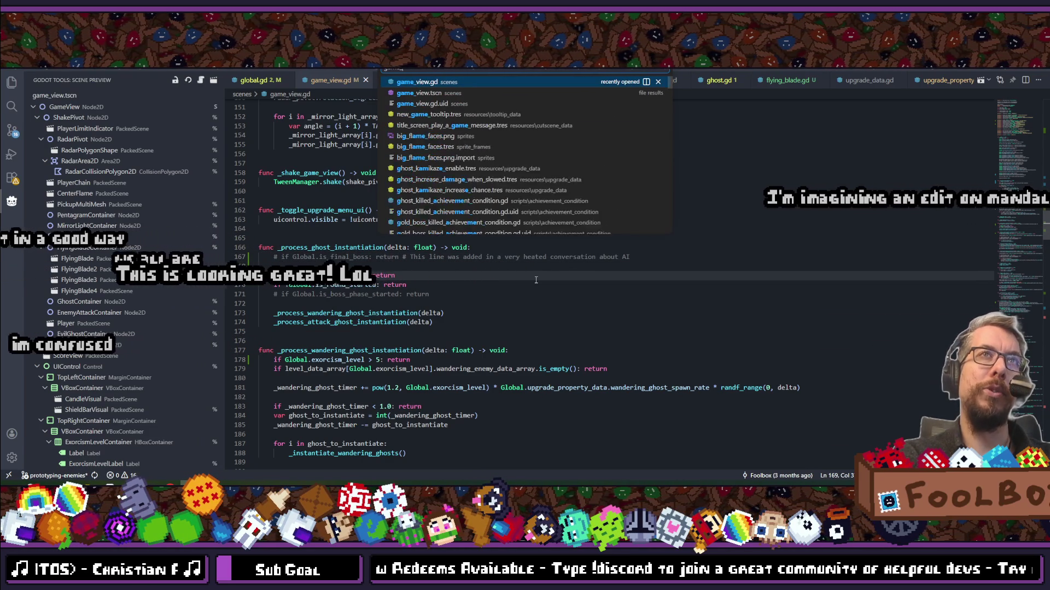
key(Escape)
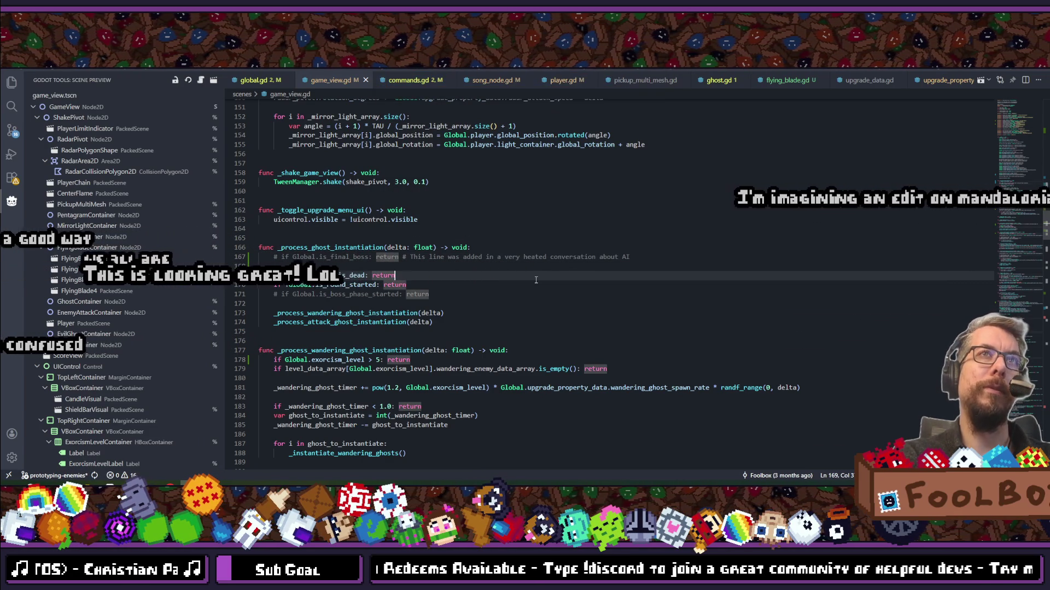
scroll(535, 280, down, 2)
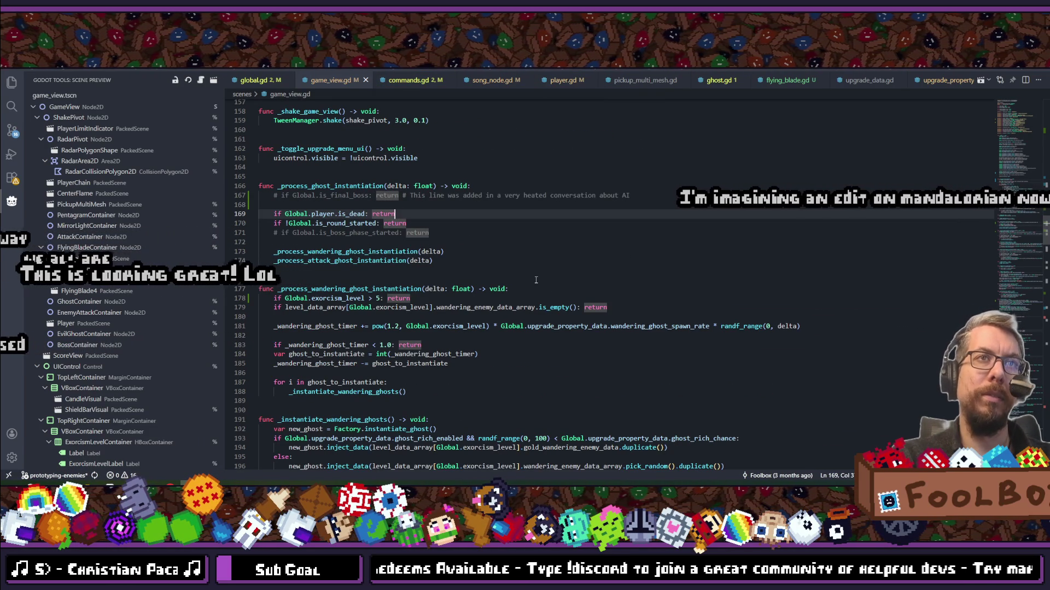
key(alt+Tab)
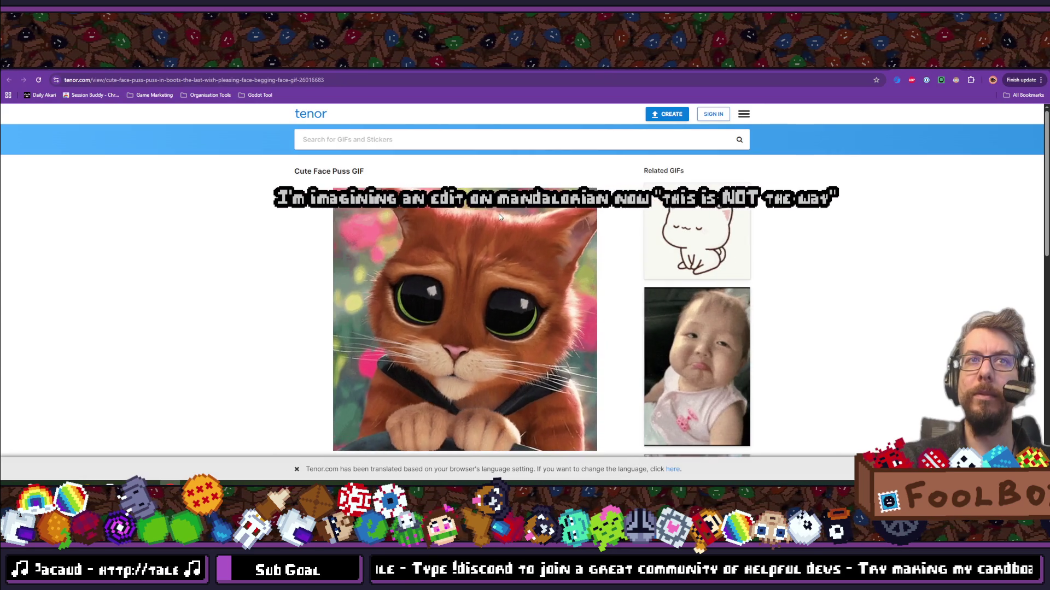
Scroll the Puss in Boots GIF page, check the Export Rules addon README, then return to Godot.
scroll(497, 212, down, 1)
scroll(416, 296, up, 1)
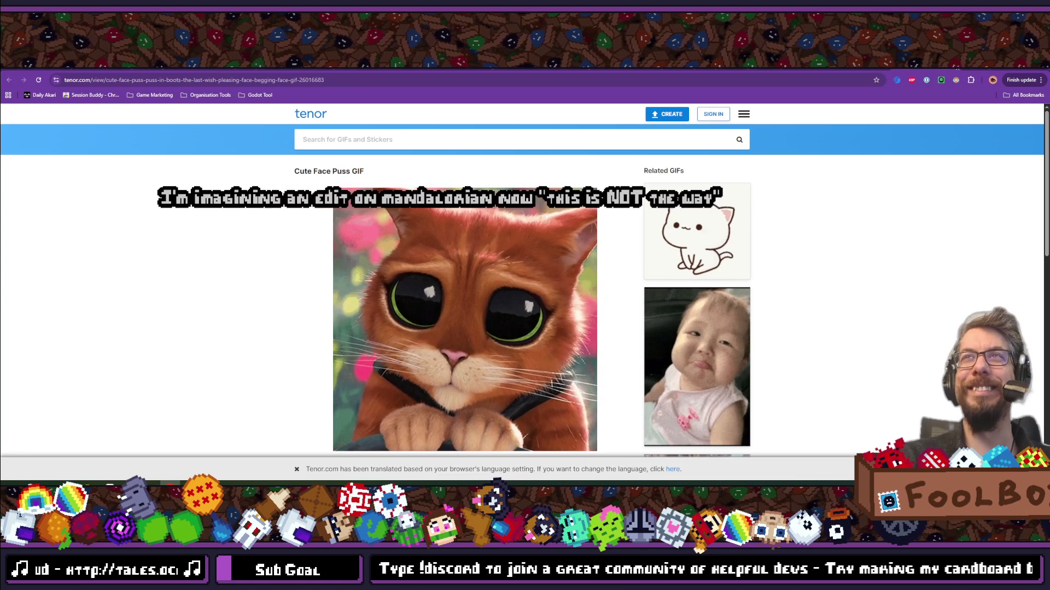
key(ctrl+Tab)
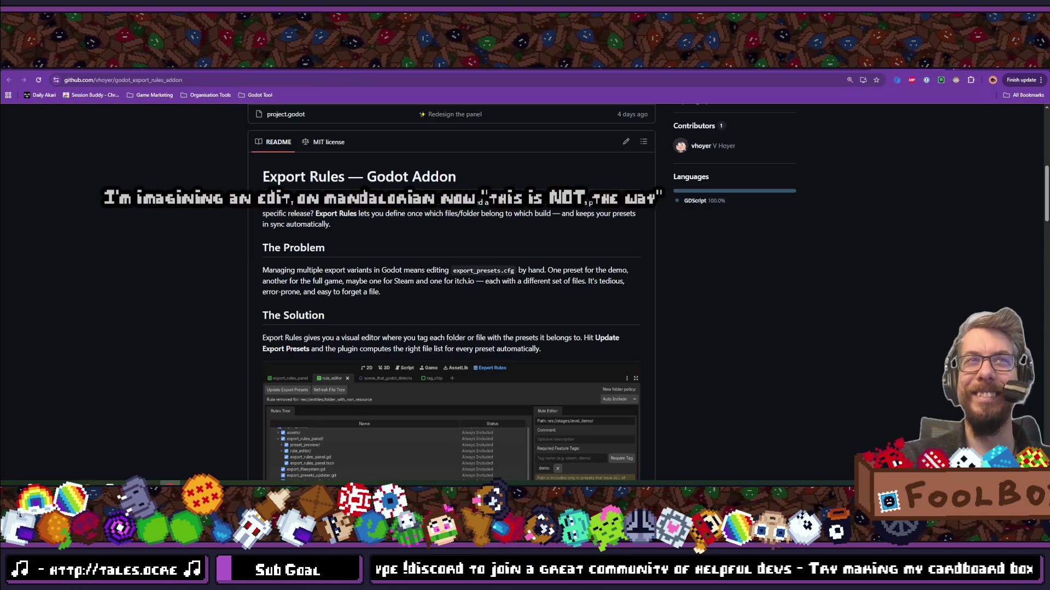
key(alt+Tab)
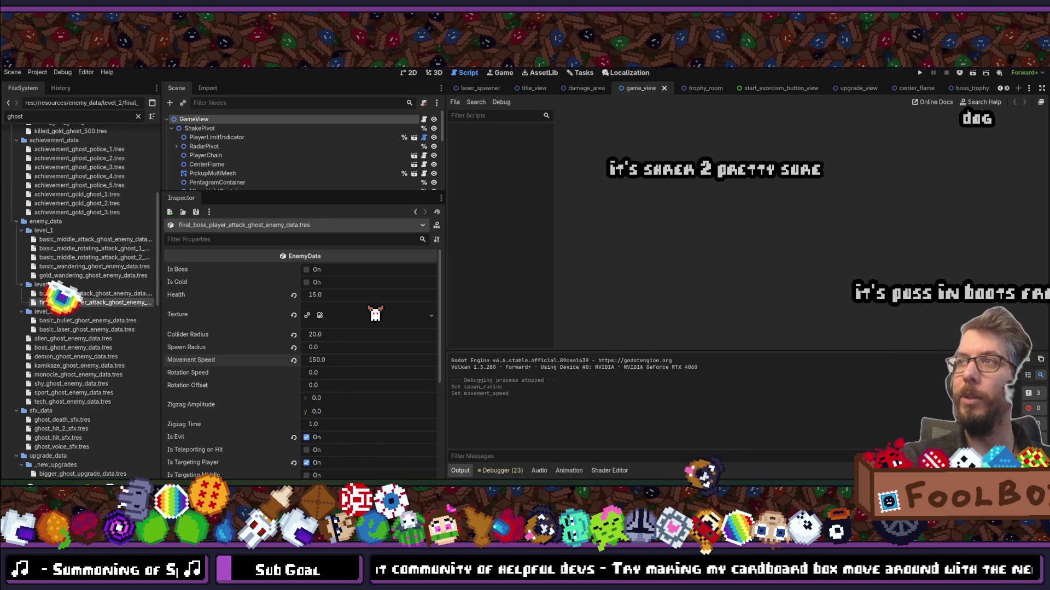
Switch from Godot to the Discord photo of the white dog under a bed.
key(alt+Tab)
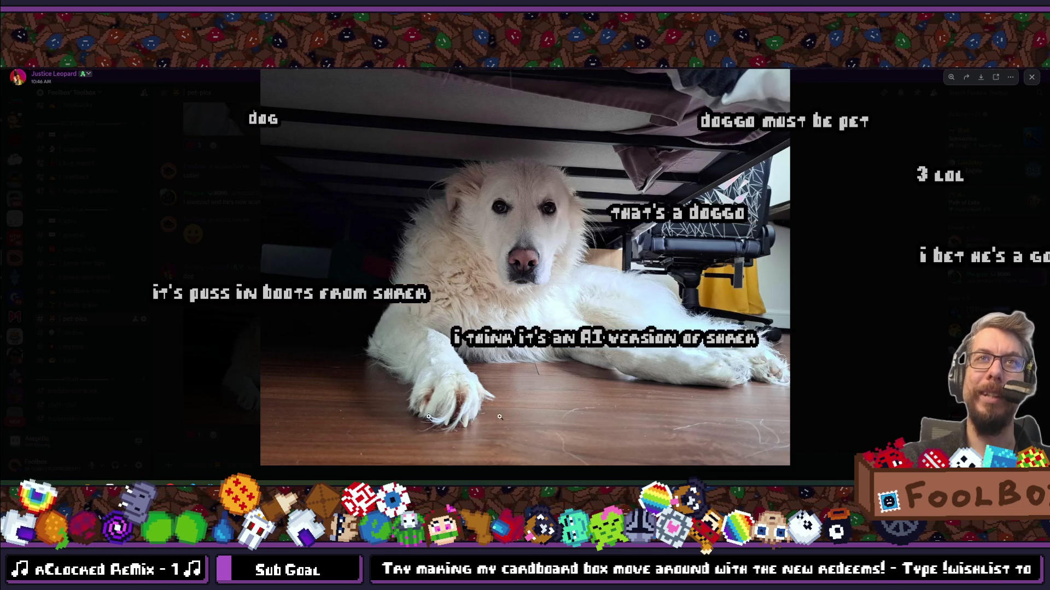
Close Discord's dog photo viewer and bring the Godot editor back to the front.
click(910, 313)
key(alt+Tab)
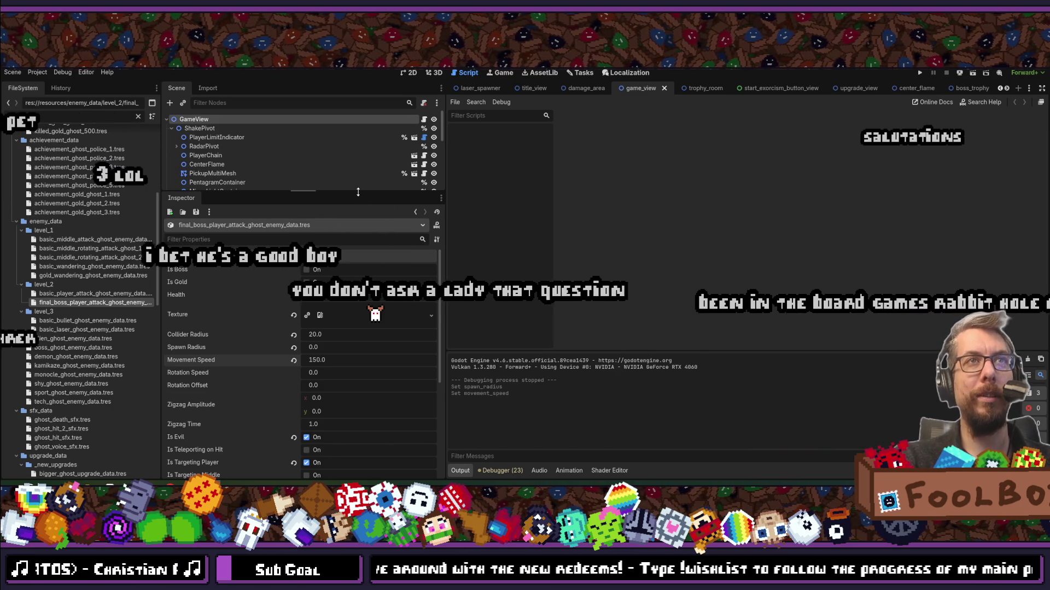
Widen the Scene tree with the dock splitters, save the scene and run the Scopecreep demo.
drag(390, 192, 389, 298)
mouse_move(447, 268)
mouse_down()
mouse_move(240, 268)
mouse_move(339, 267)
mouse_up()
key(ctrl+s)
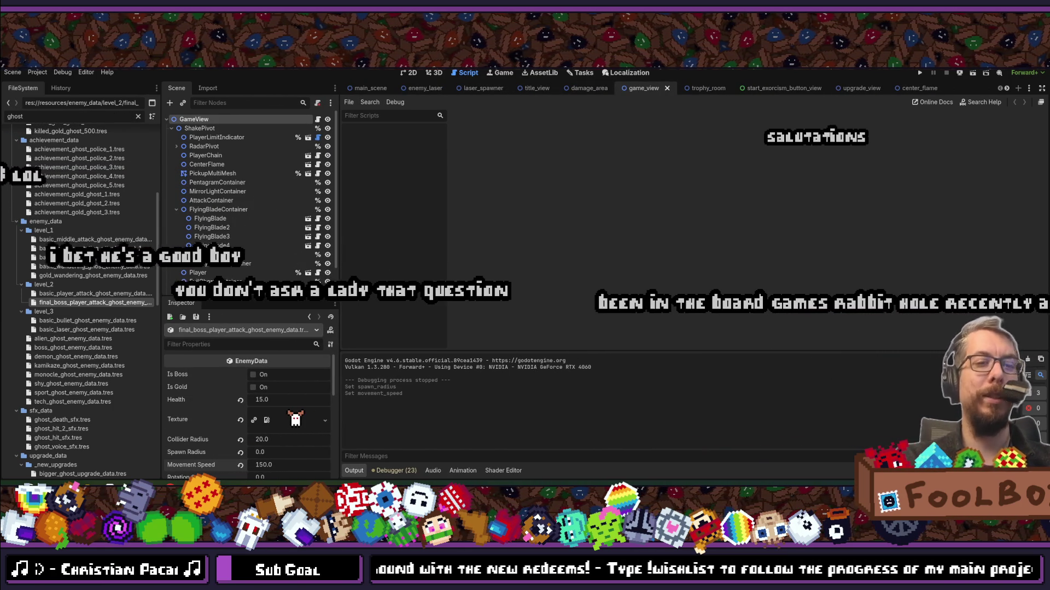
key(shift+alt+o)
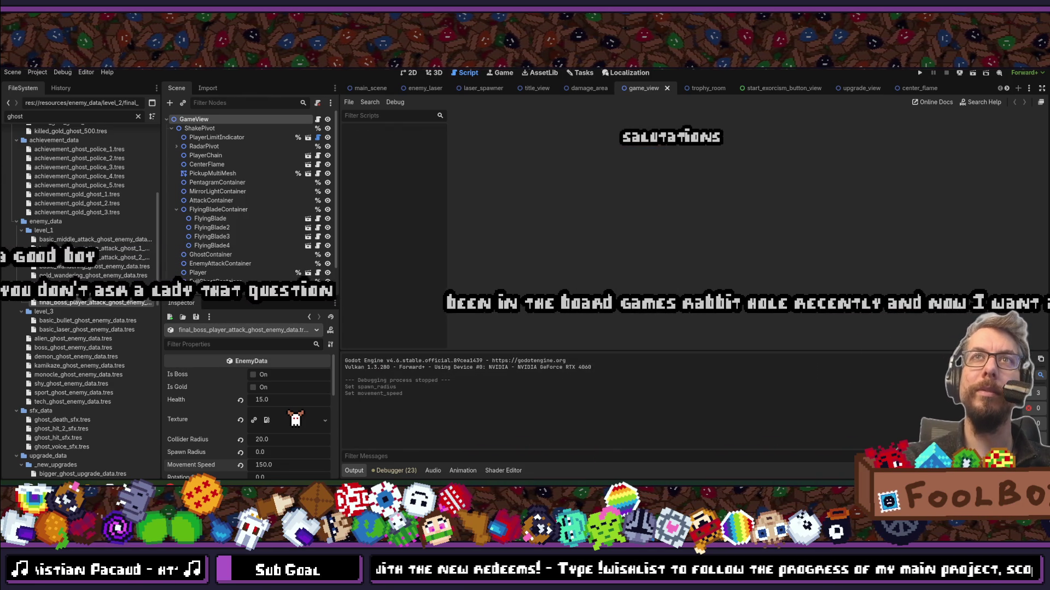
key(Escape)
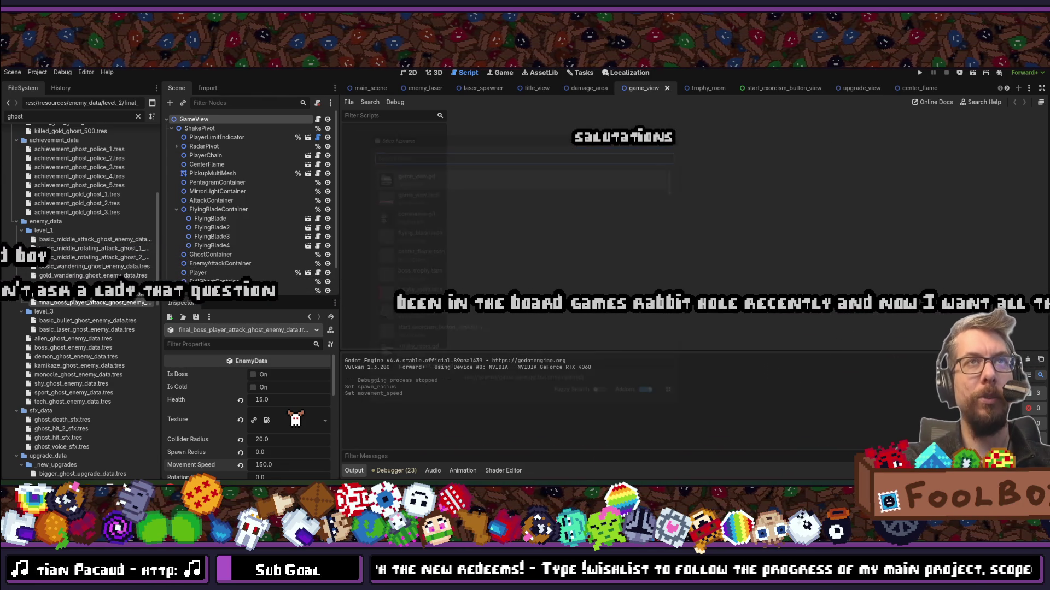
click(920, 74)
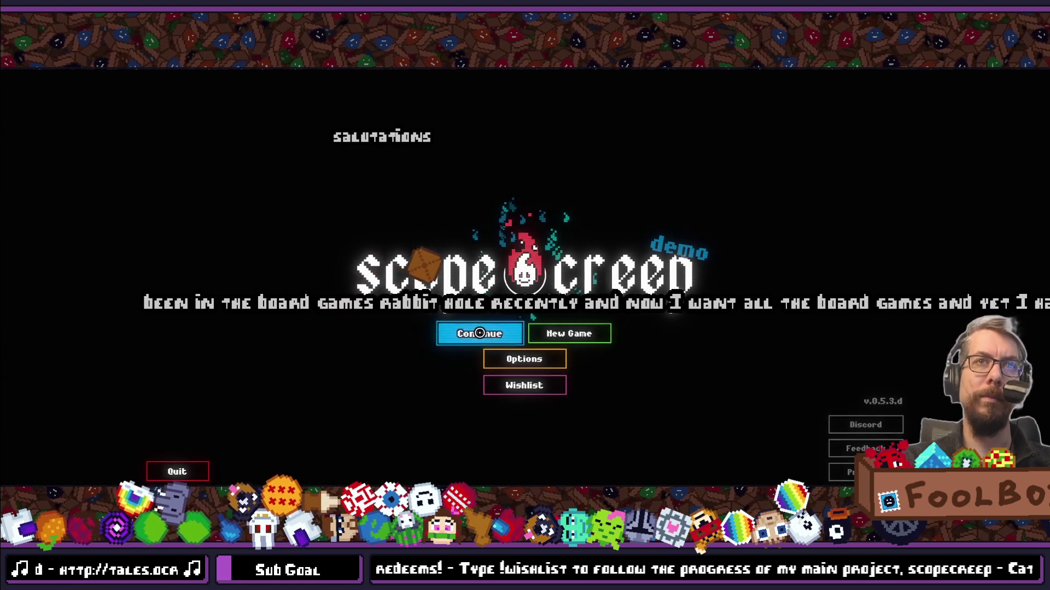
Continue the save, play an Exorcism Level 11 run, and return to the upgrade tree with 47 522 currency.
click(479, 333)
click(819, 465)
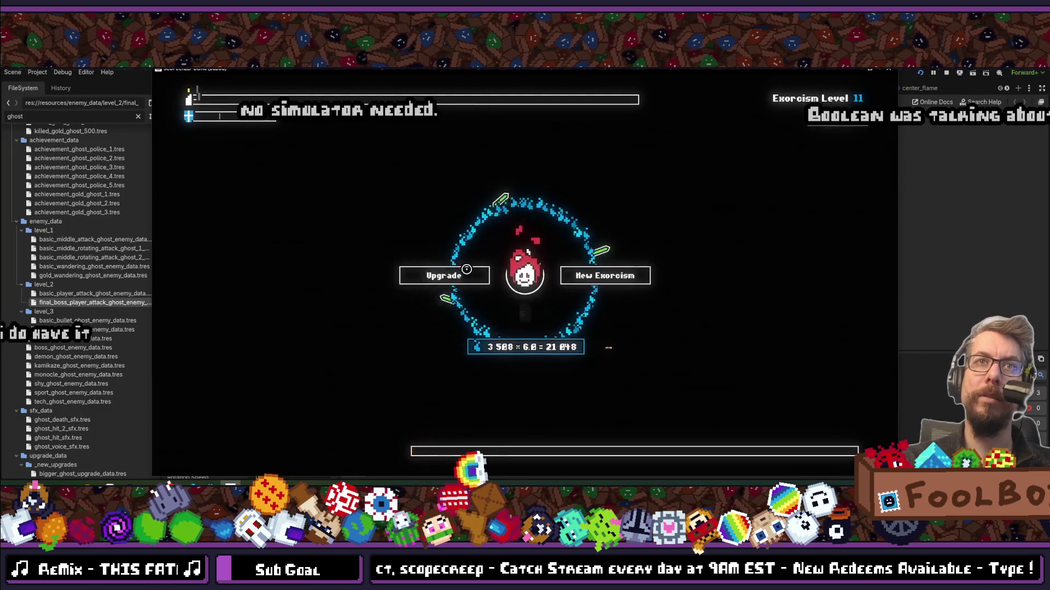
click(466, 269)
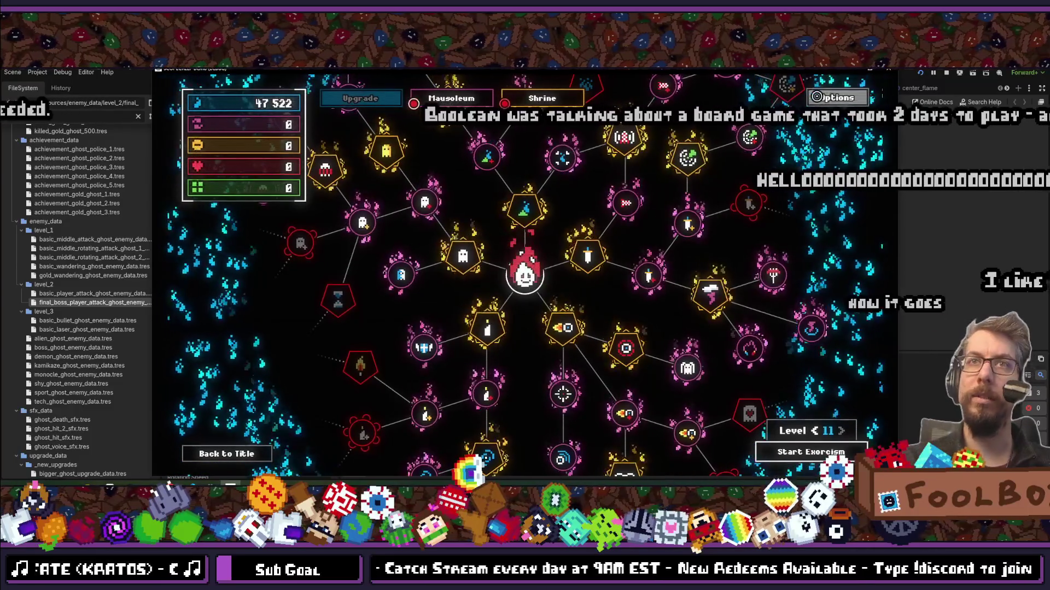
Stop the running game and save the current scene in Godot.
click(888, 75)
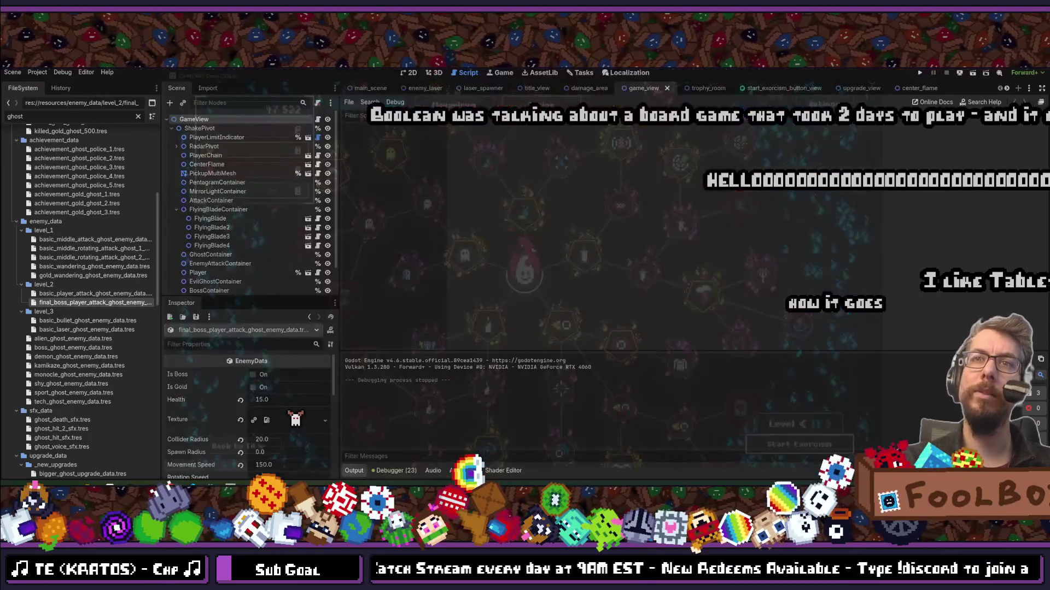
key(alt+Tab)
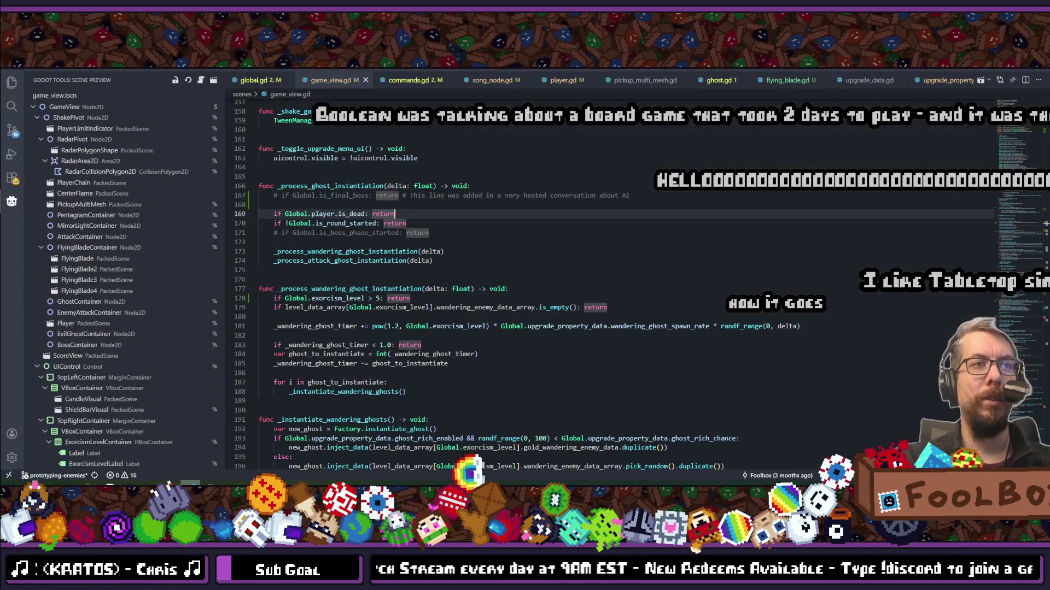
key(ctrl+s)
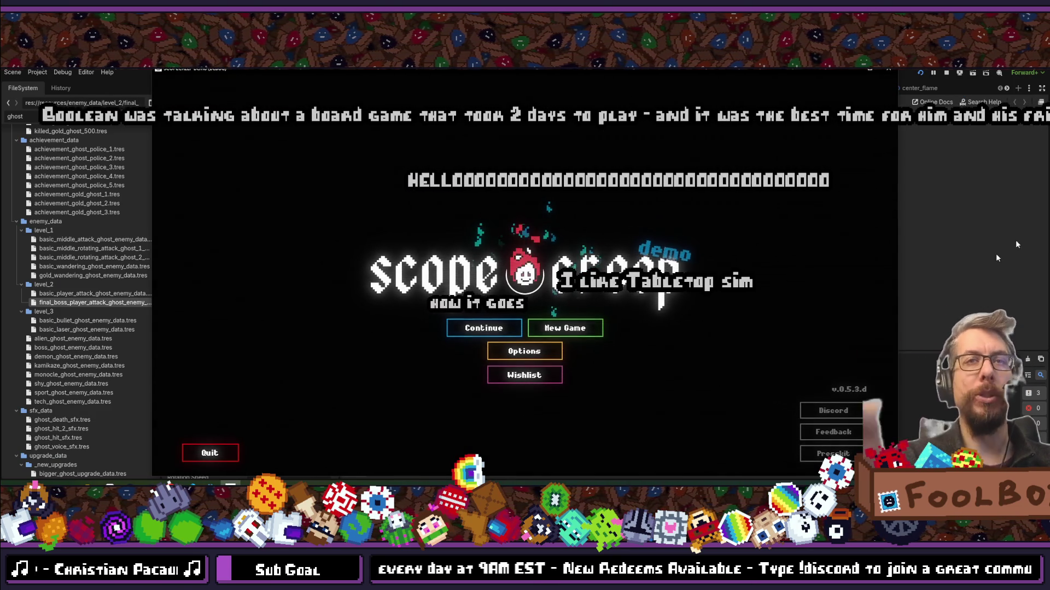
Continue the saved game and play a level 10 exorcism round, then close it and return to game_view.gd.
click(470, 324)
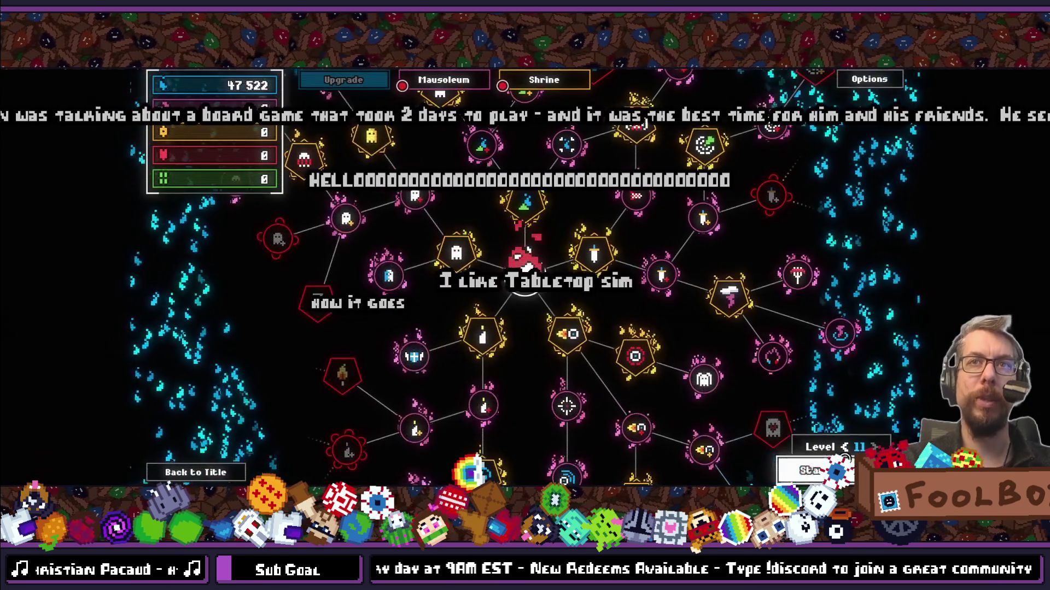
click(804, 470)
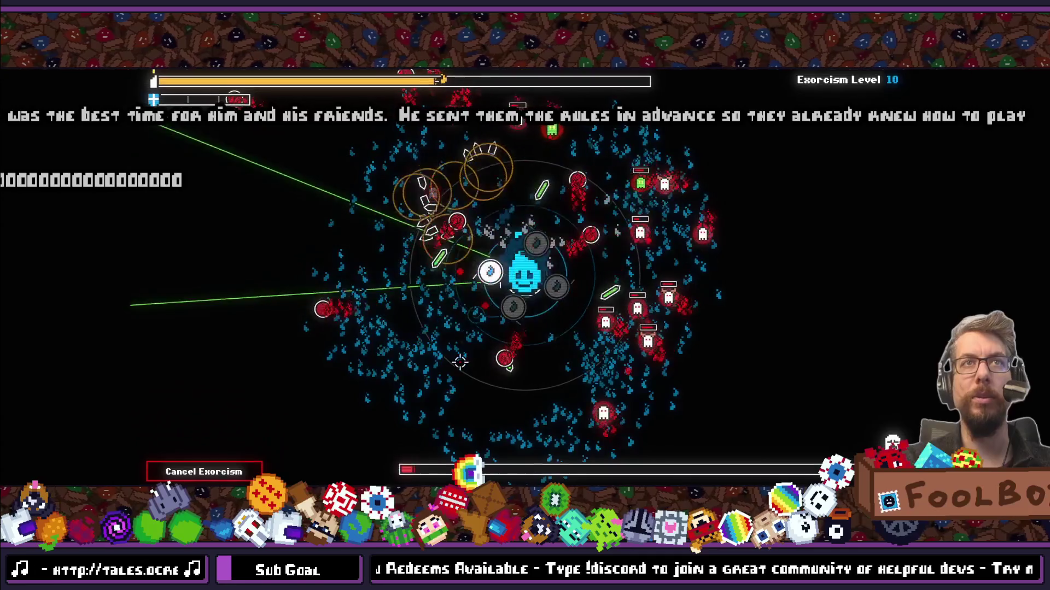
key(F11)
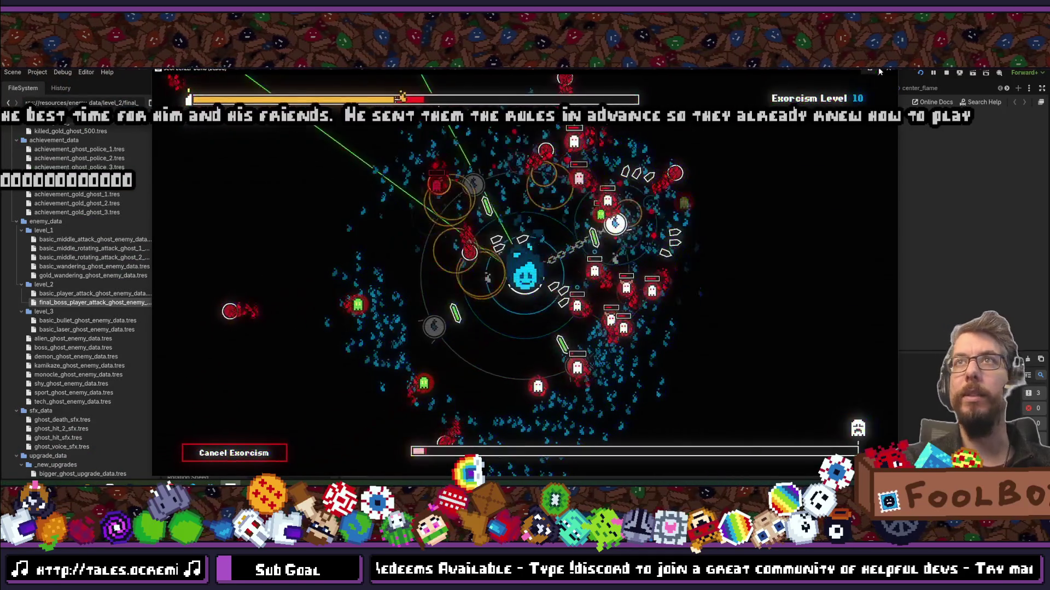
click(888, 70)
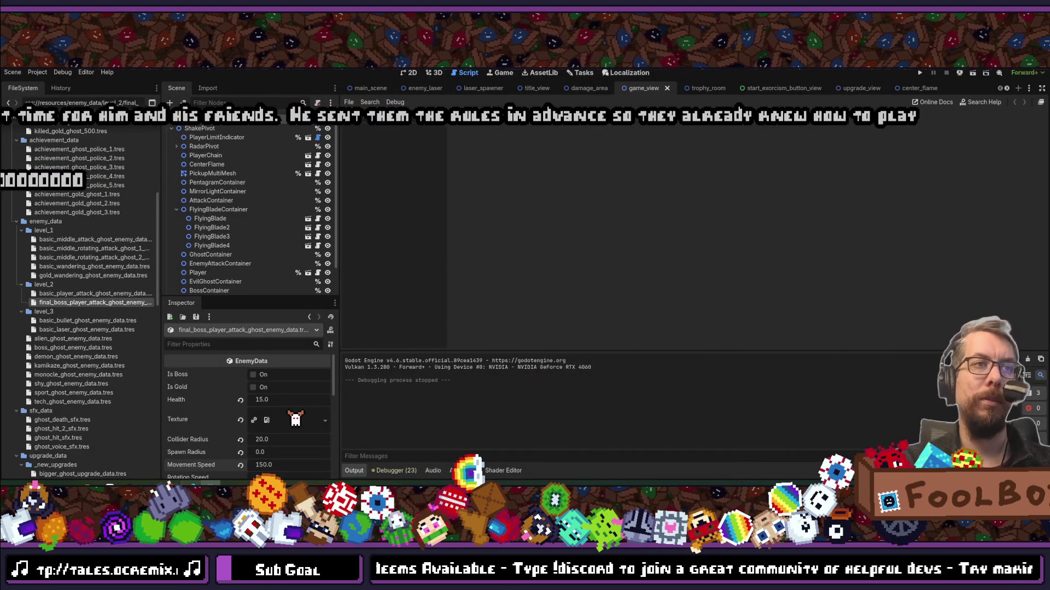
key(alt+Tab)
scroll(436, 234, down, 3)
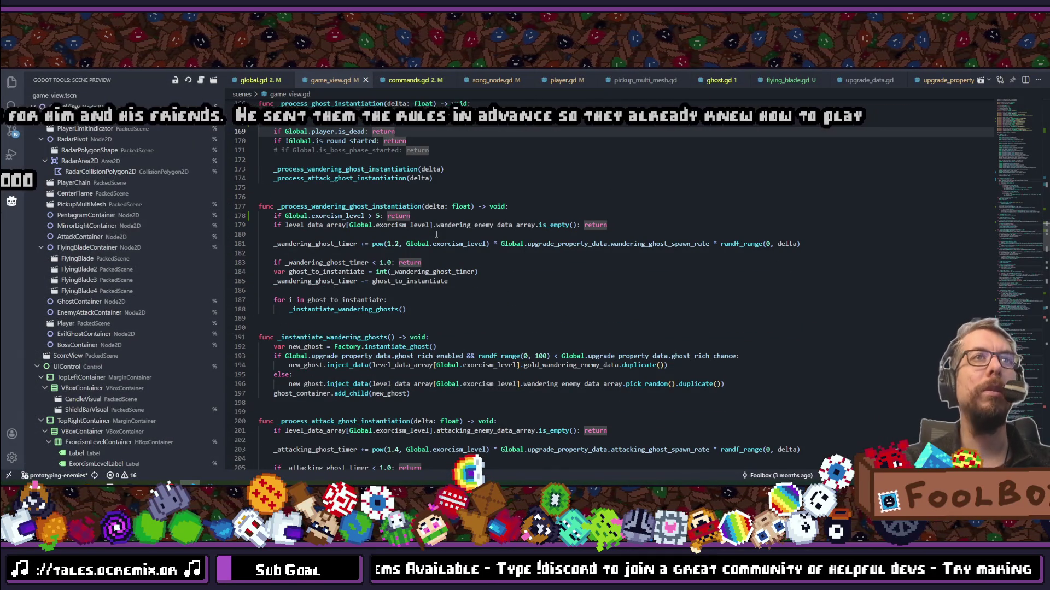
Scroll down to _process_attack_ghost_instantiation and highlight the uses of _attacking_ghost_timer.
scroll(436, 234, down, 1)
scroll(436, 234, down, 2)
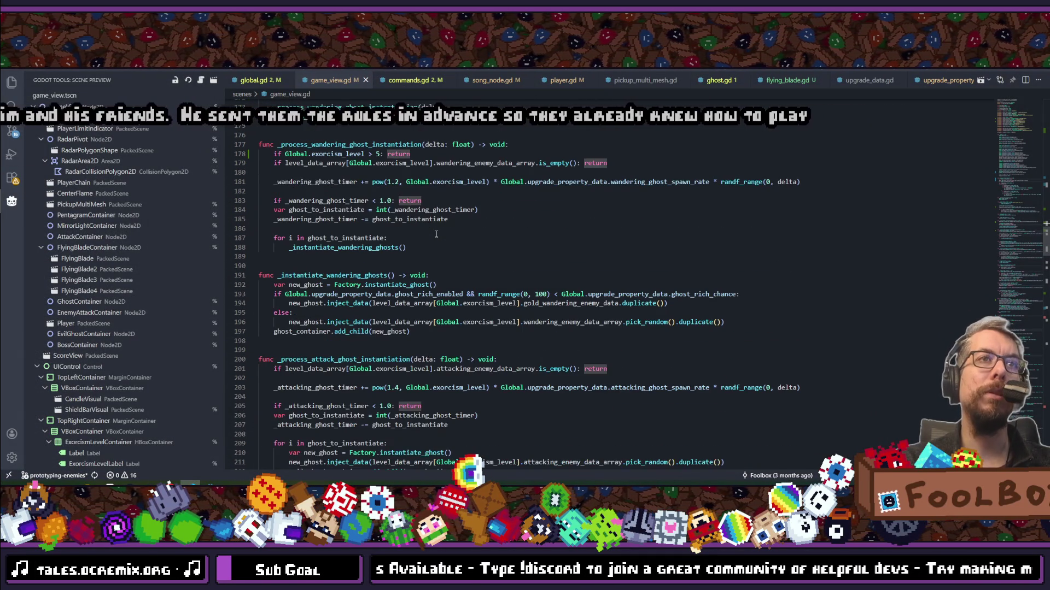
scroll(436, 234, down, 4)
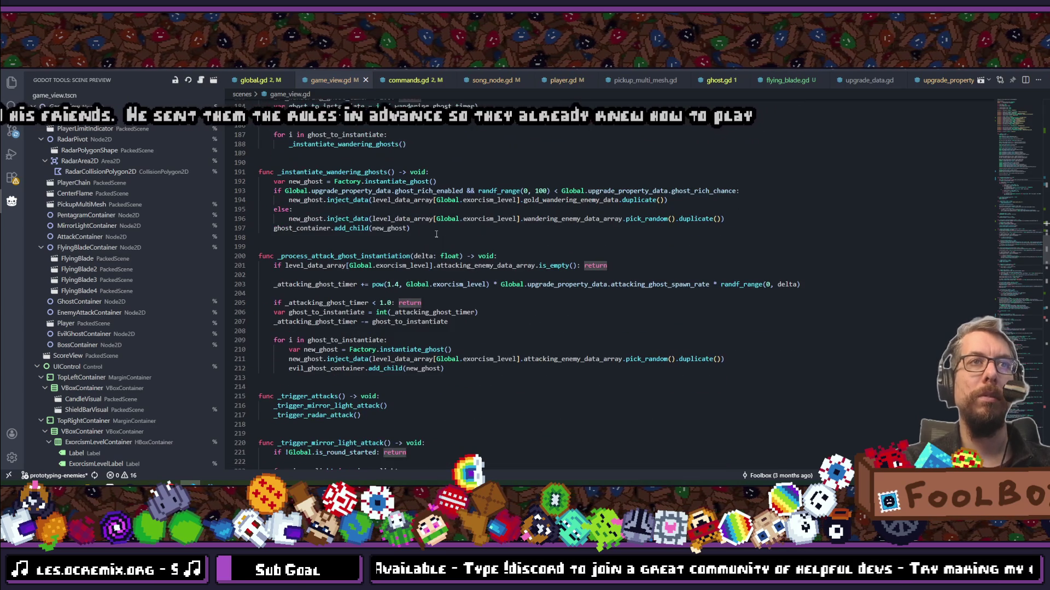
scroll(446, 270, down, 2)
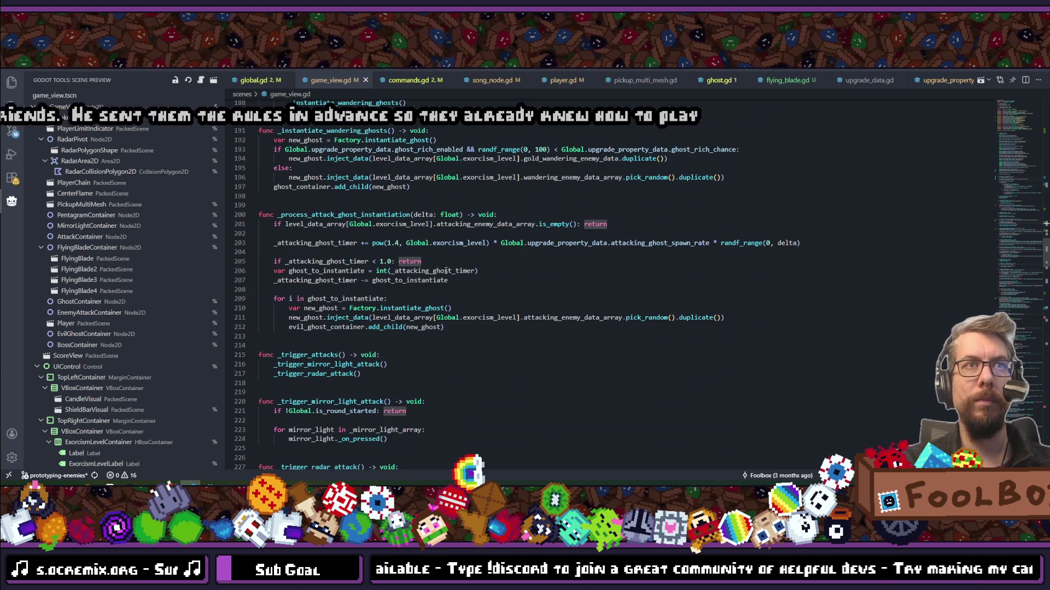
double_click(331, 261)
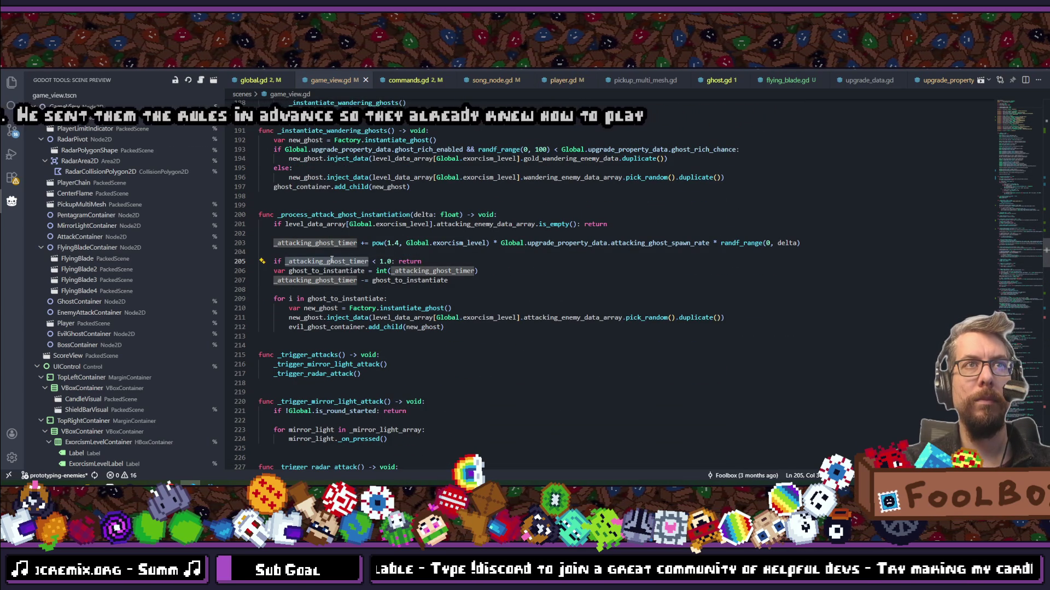
click(398, 244)
key(Up)
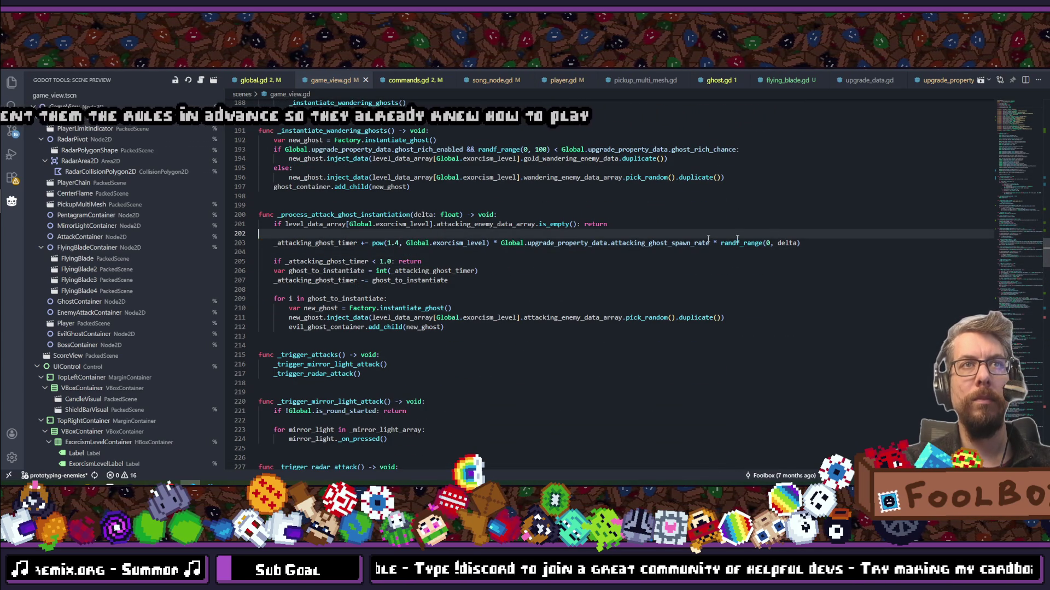
Duplicate the _attacking_ghost_timer increment on line 203 so two identical lines remain.
click(821, 244)
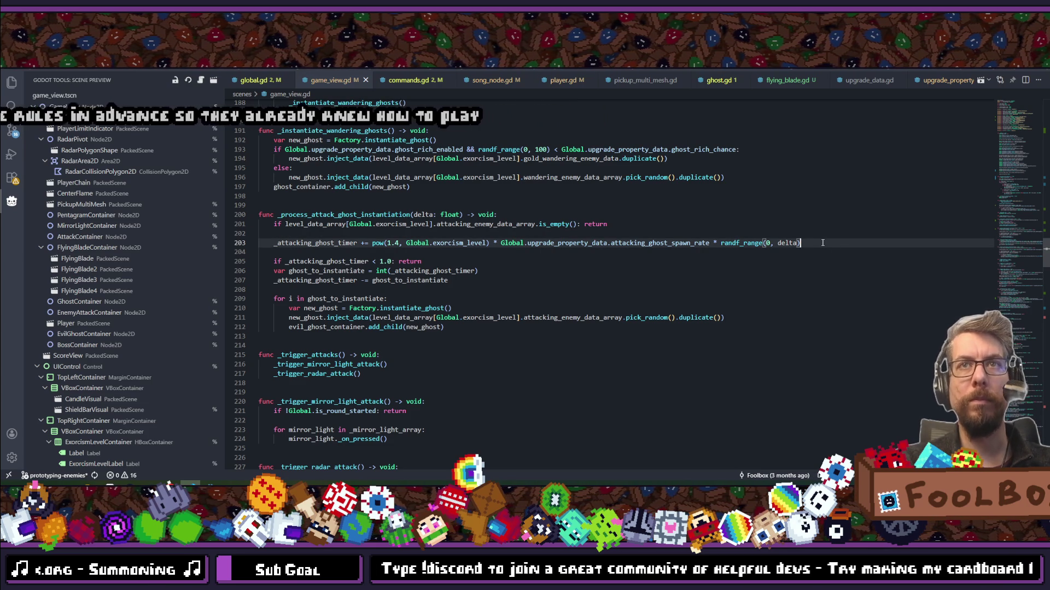
key(shift+alt+Down)
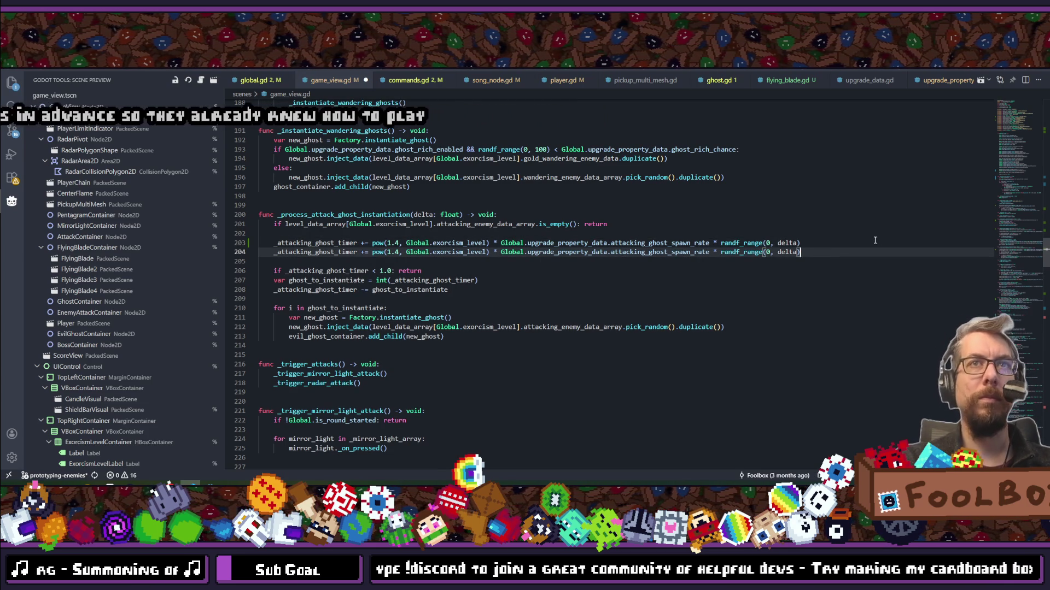
key(ctrl+shift+Return)
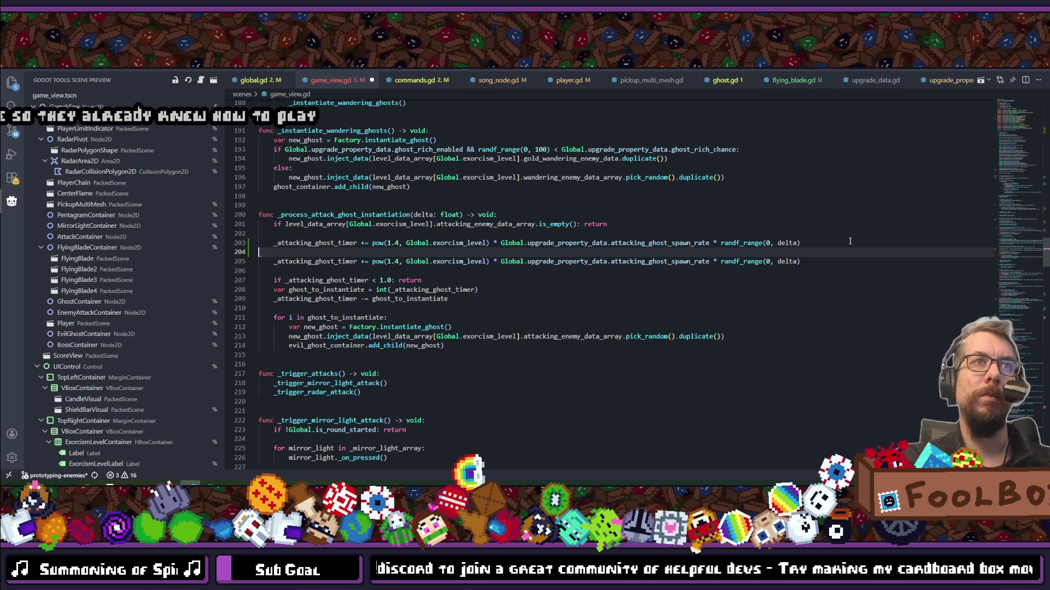
key(BackSpace)
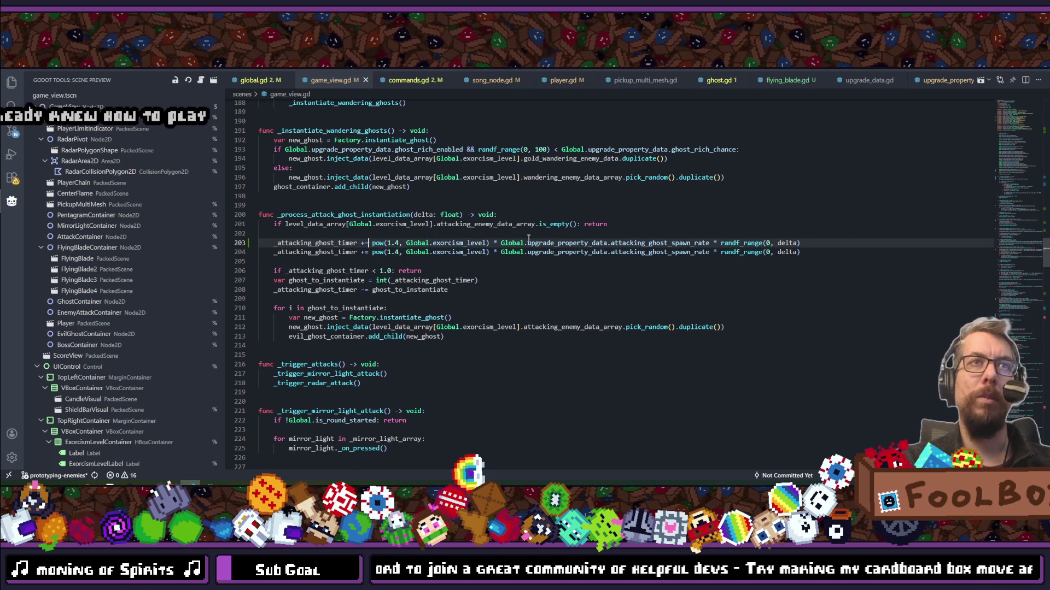
click(488, 242)
Try an inline 'if !Global.is_final_boss else' condition after pow(...), then add a new indented line 202.
click(490, 242)
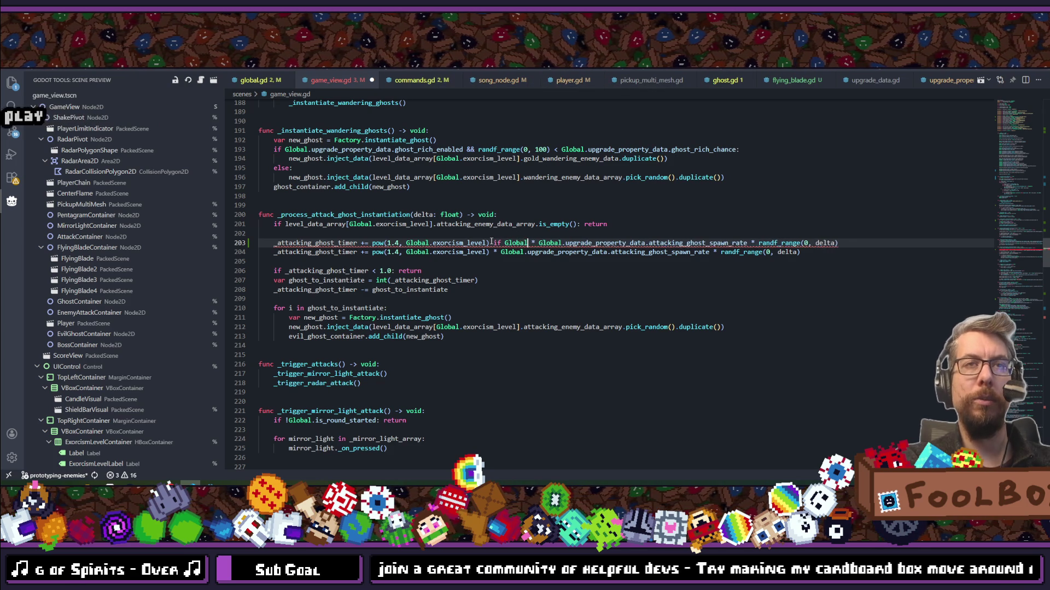
key(BackSpace)
text(s_)
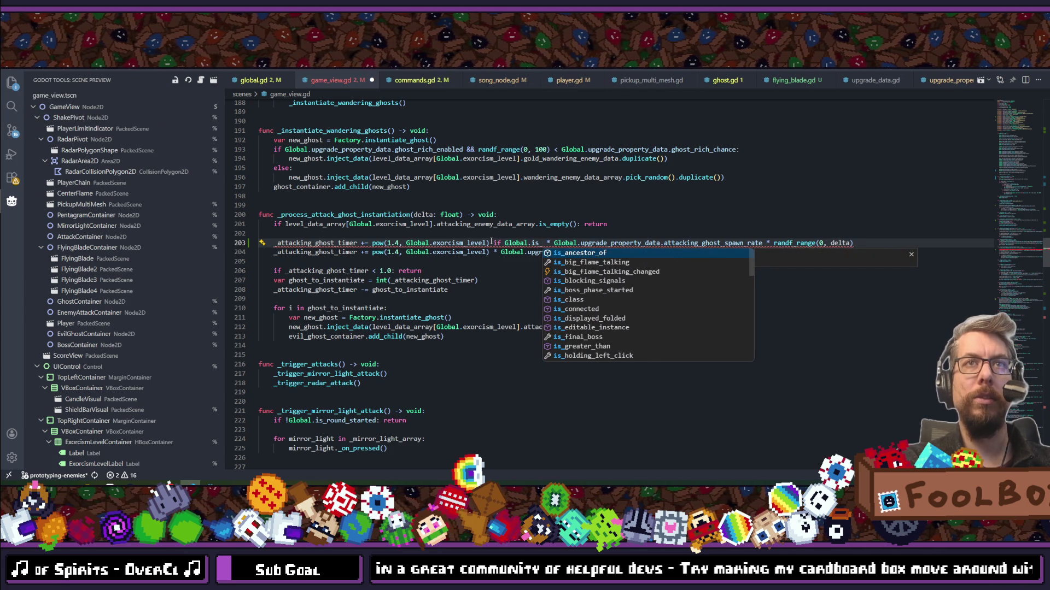
text(bo)
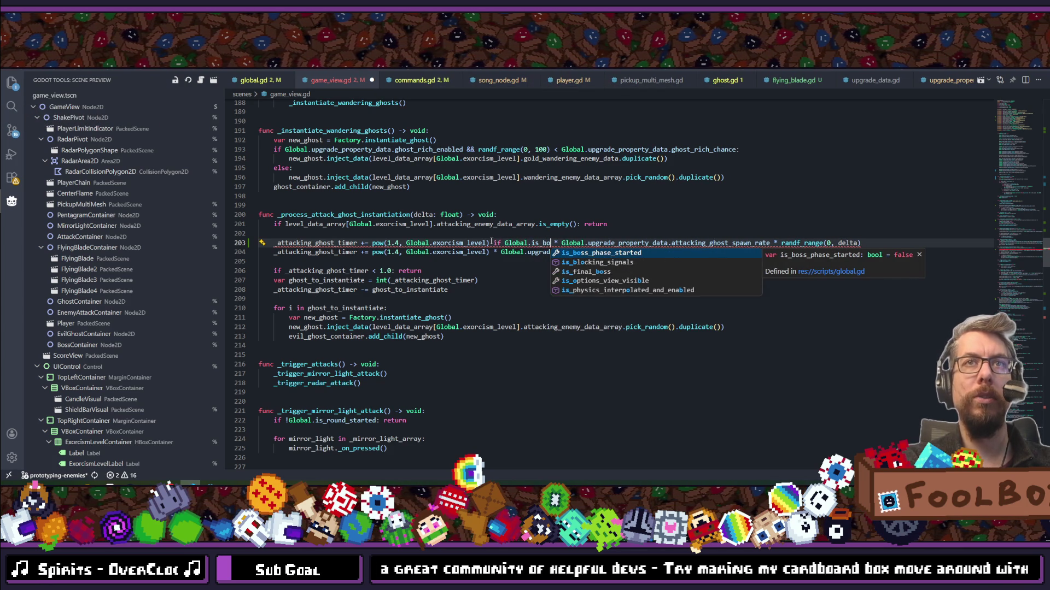
key(BackSpace)
key(BackSpace)
text(fin)
text(al)
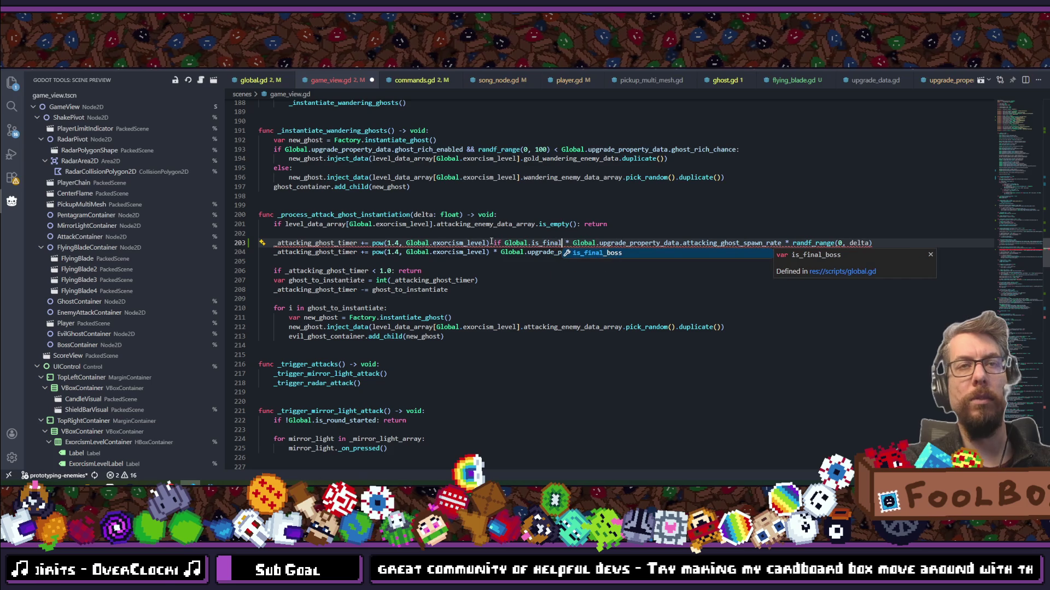
key(Return)
click(506, 243)
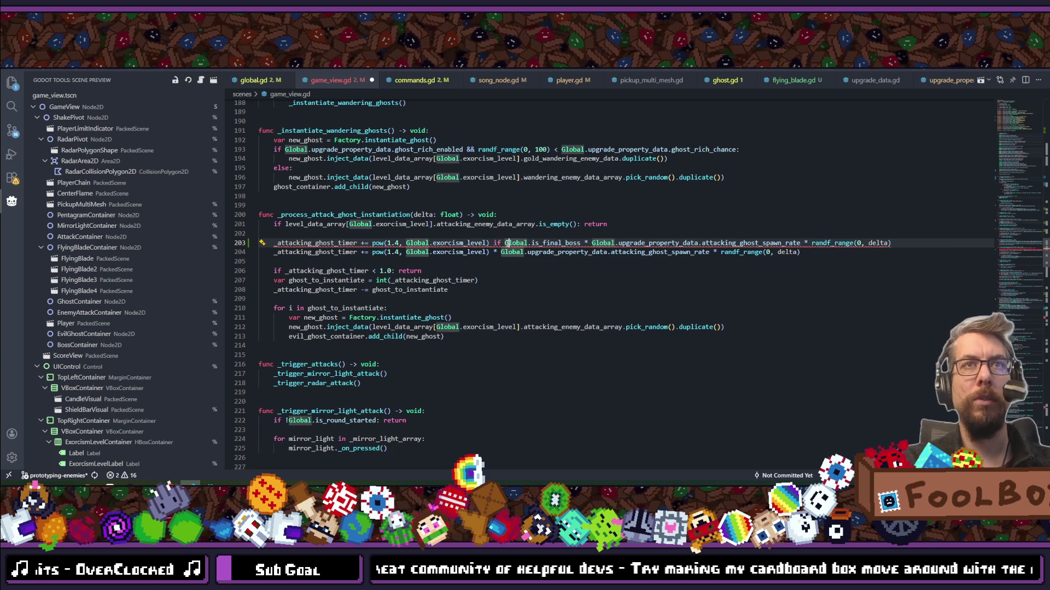
text(!)
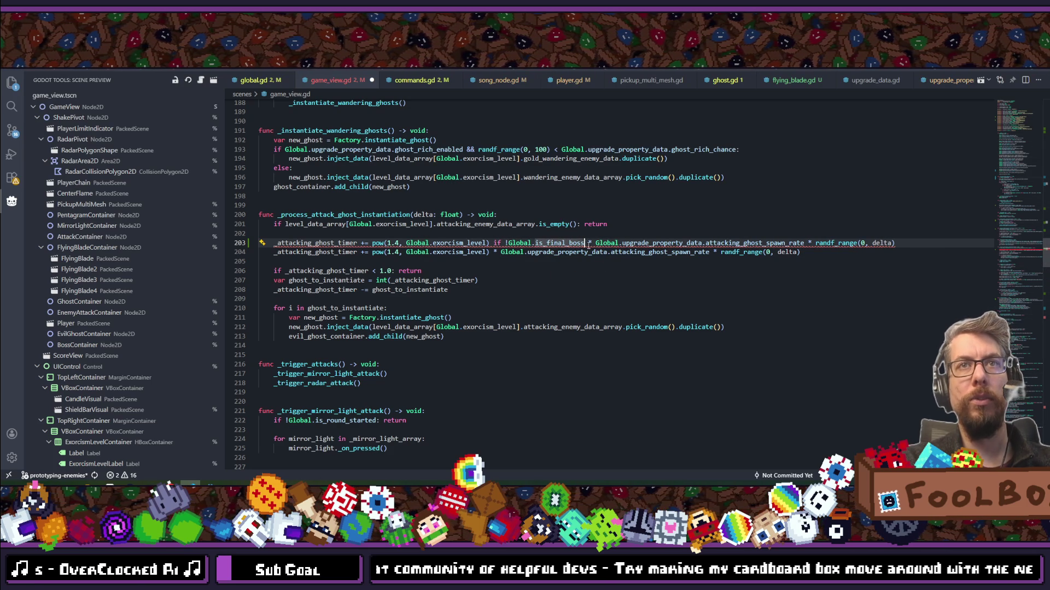
text(else)
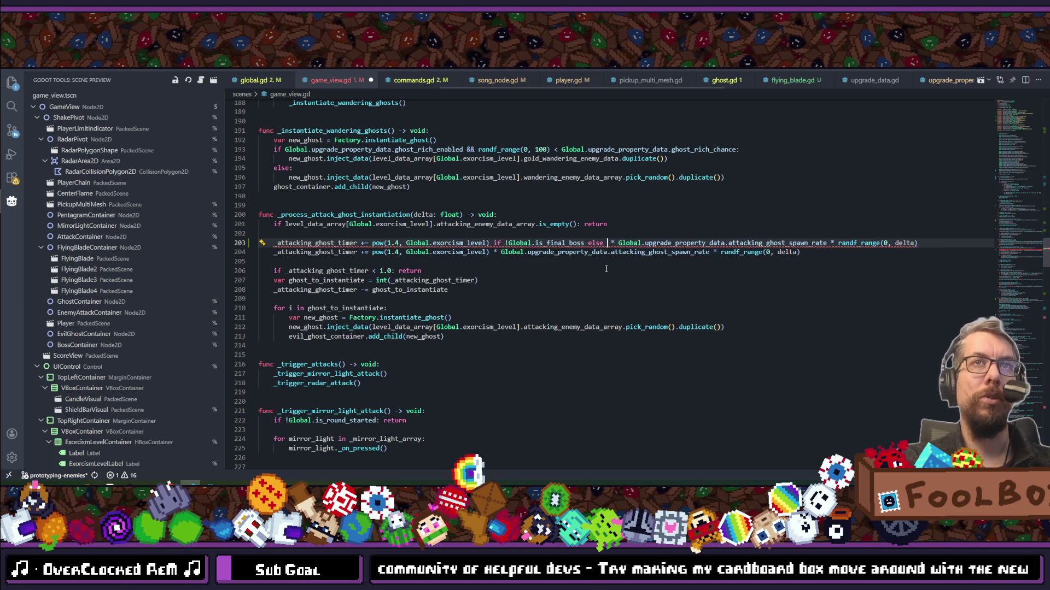
click(552, 234)
key(Return)
text(var spawn)
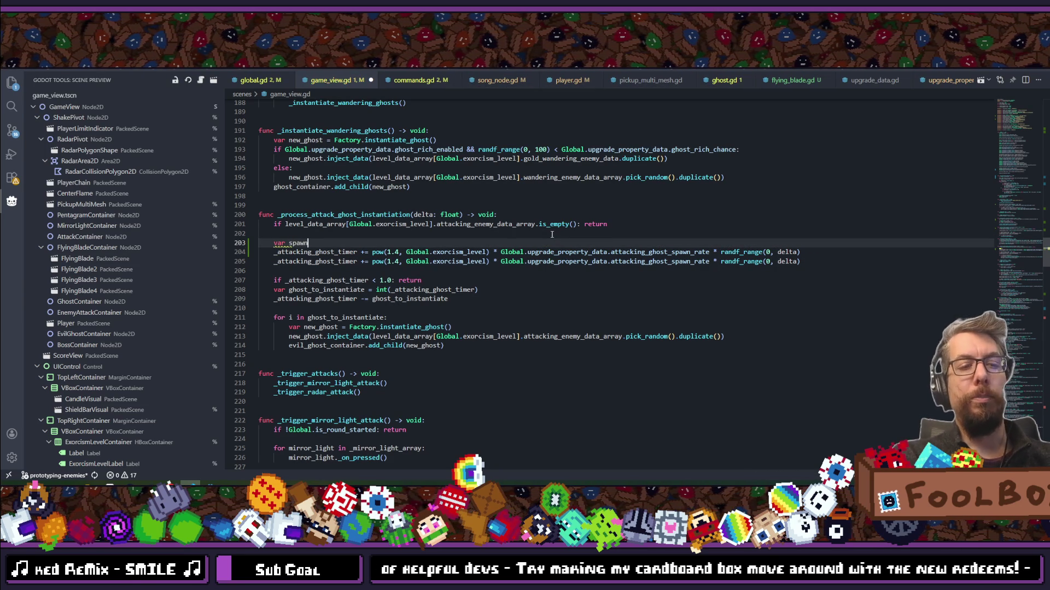
Declare spawn_multiplicator as pow(1.4, Global.exorcism_level) if !Global.is_final_boss else 100.0.
text(_multiplicator =)
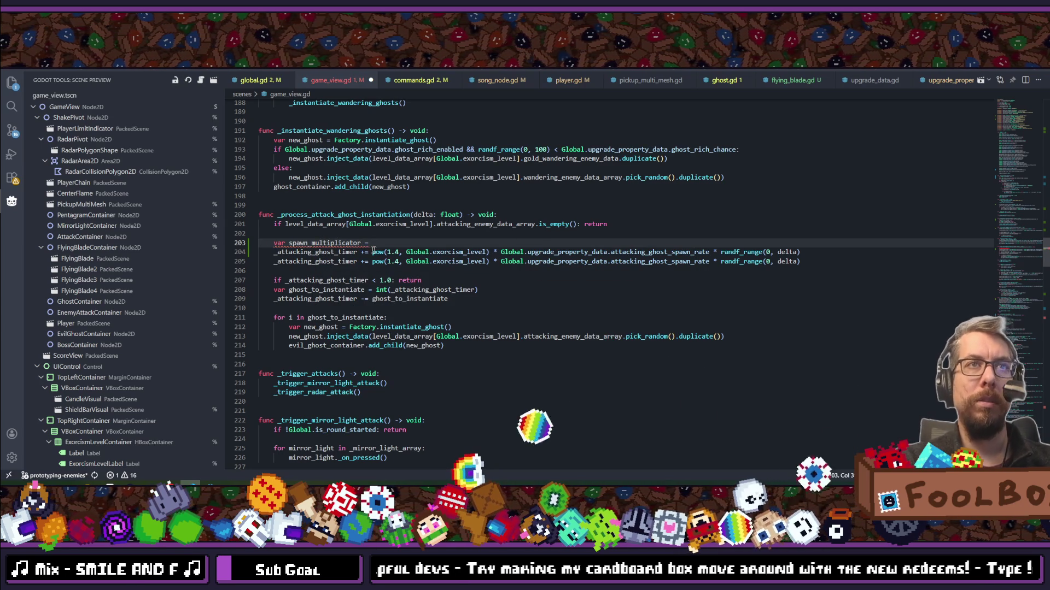
key(Down)
key(ctrl+shift+Right)
key(ctrl+shift+Right)
key(ctrl+shift+Right)
key(ctrl+c)
click(438, 240)
key(ctrl+v)
text(if )
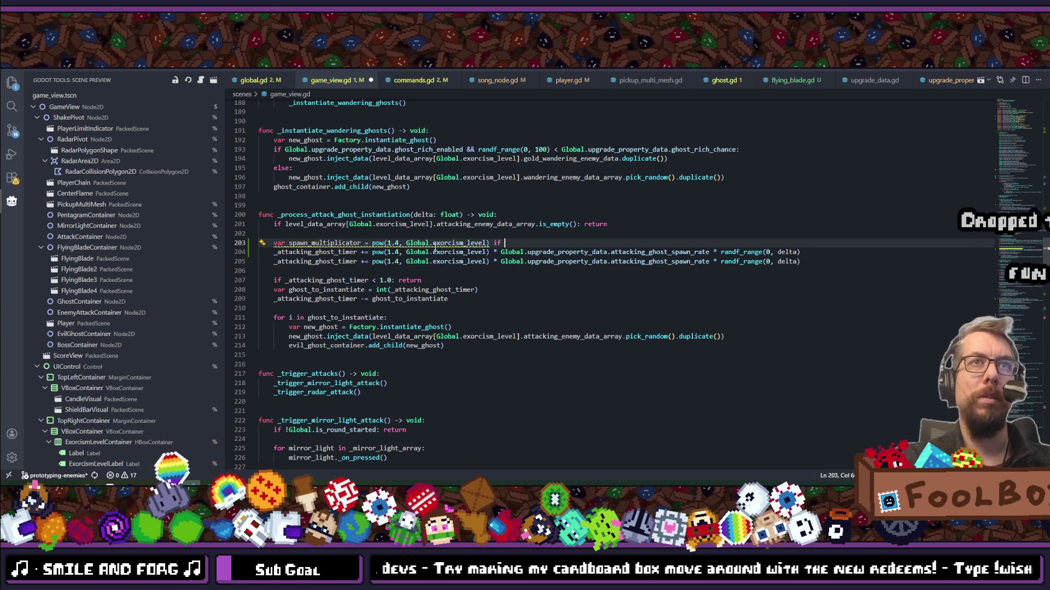
text(!Global)
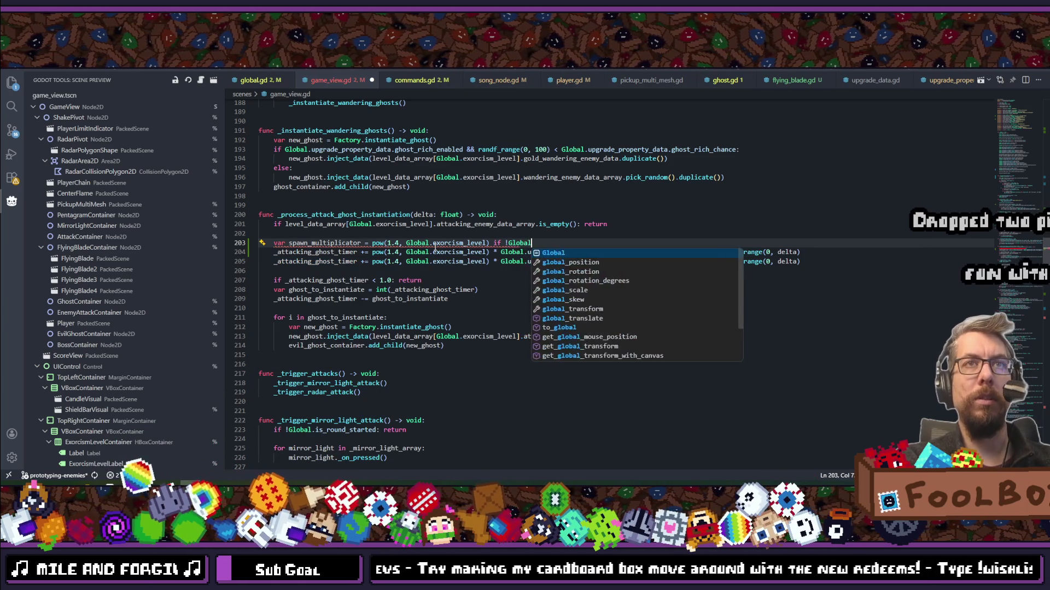
text(.is_fi)
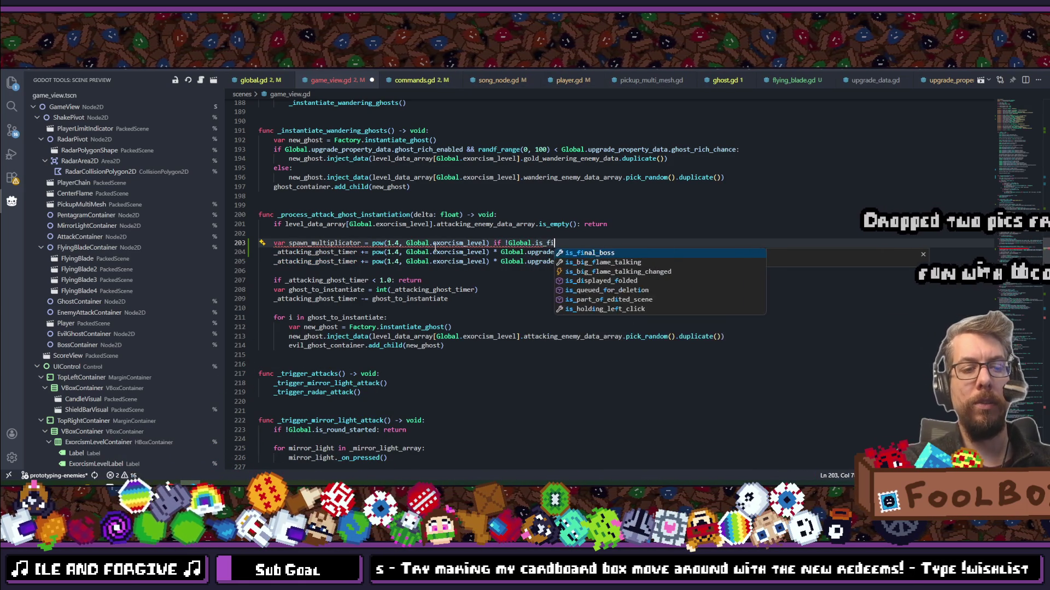
key(Return)
text(else)
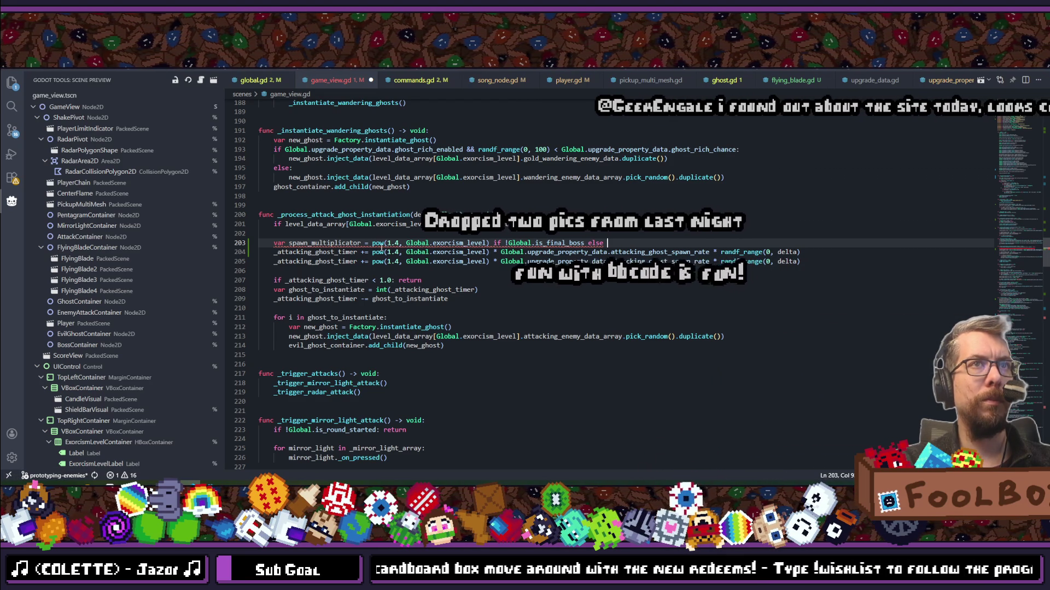
mouse_move(378, 241)
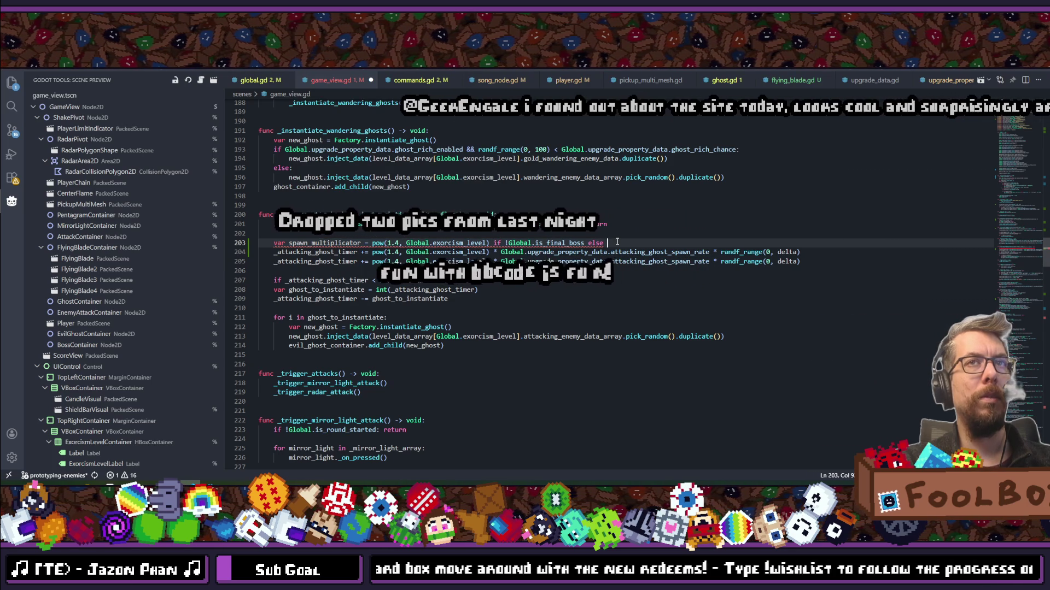
text(100)
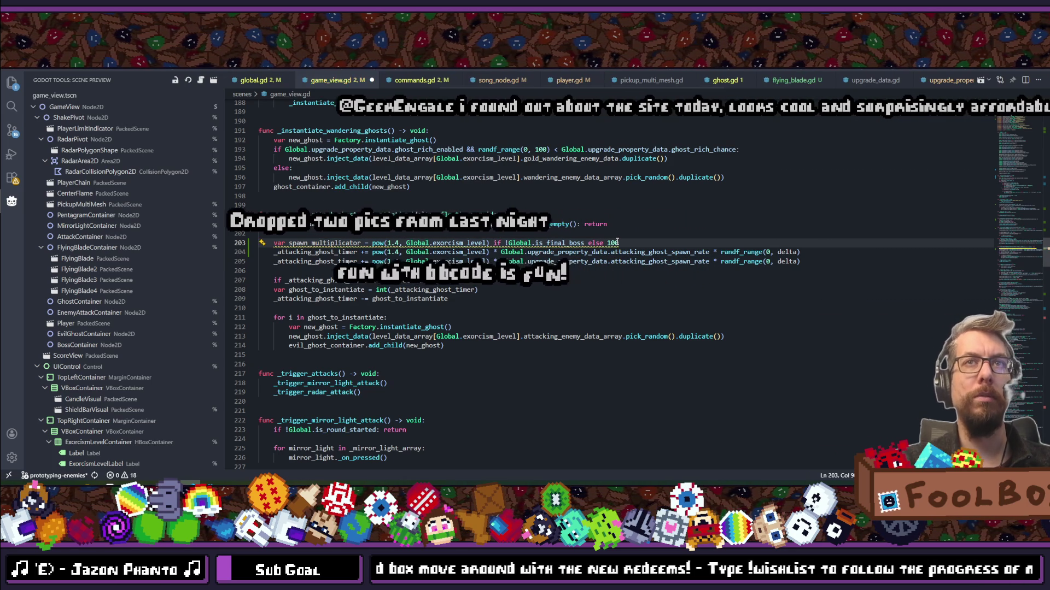
text(.0)
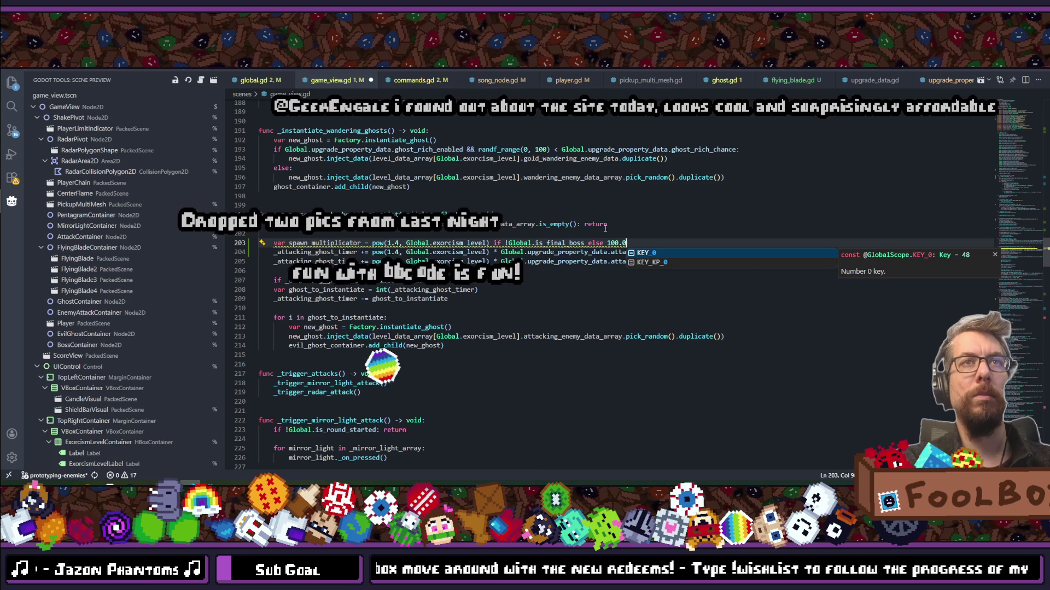
Replace the pow expression on line 204 with spawn_multiplicator, delete the old timer line, and save.
drag(396, 252, 449, 242)
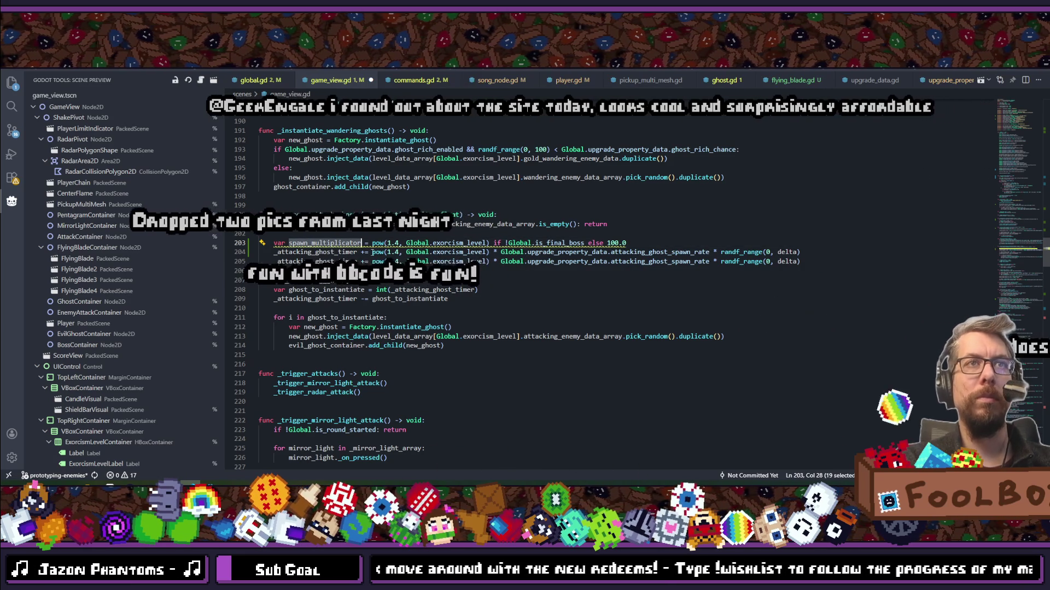
drag(372, 252, 489, 252)
text(spawn_multiplicator)
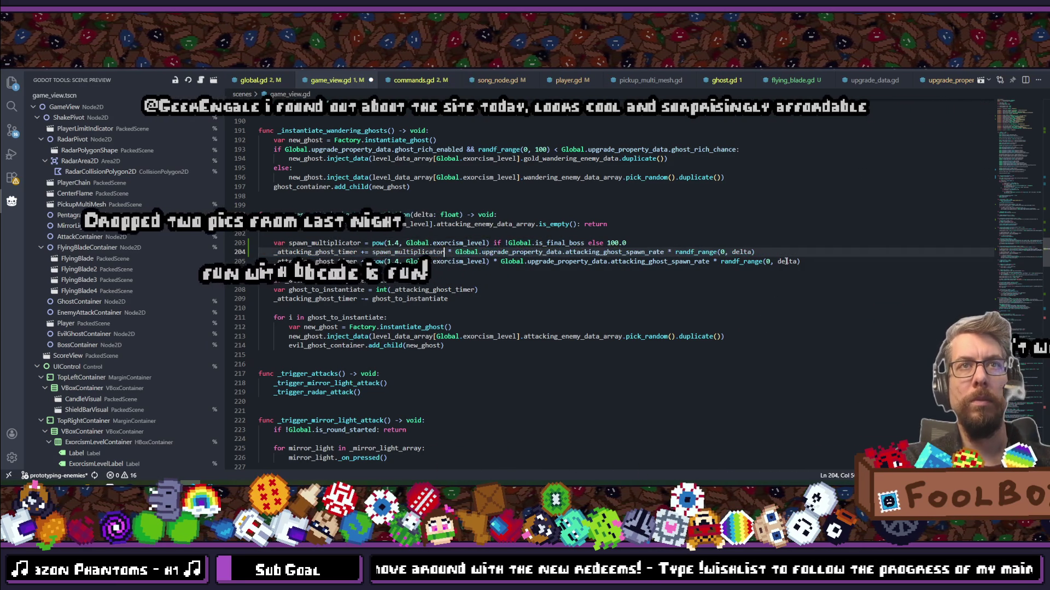
click(792, 263)
key(ctrl+slash)
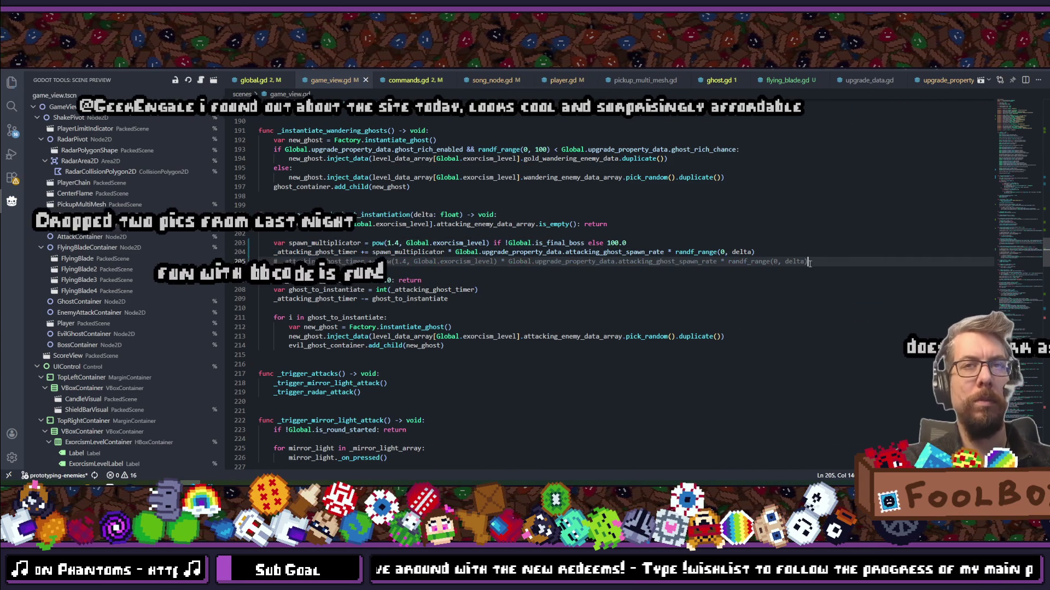
key(BackSpace)
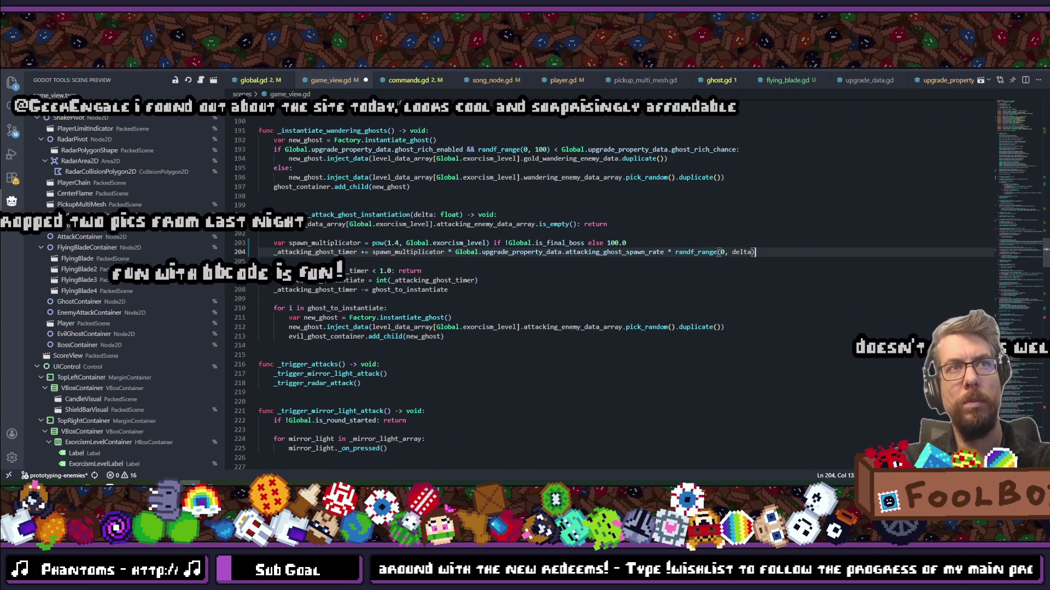
key(ctrl+s)
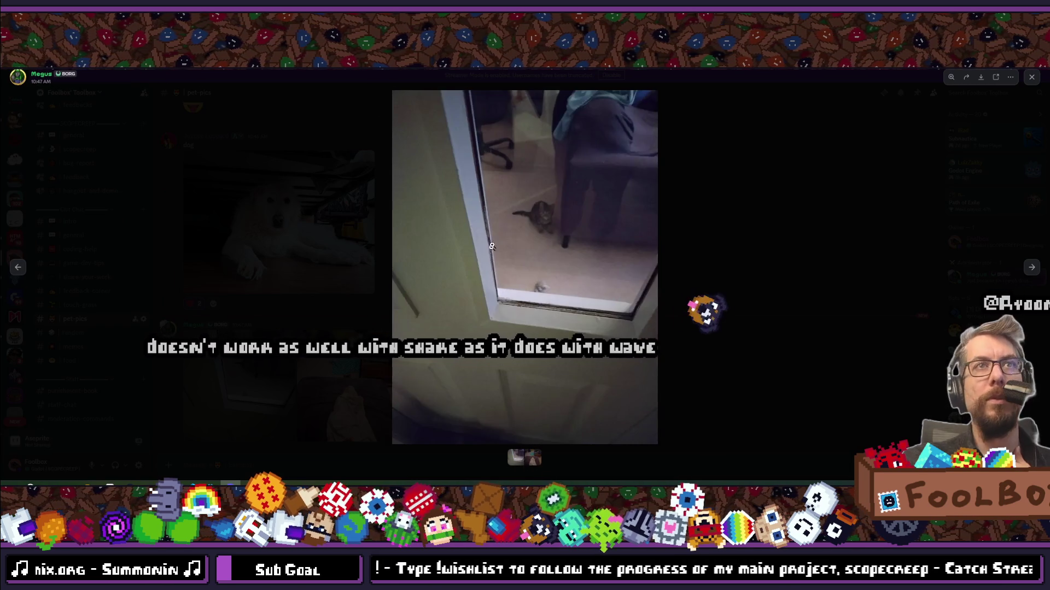
Zoom in and out on the first shared cat photo for a closer look.
click(545, 214)
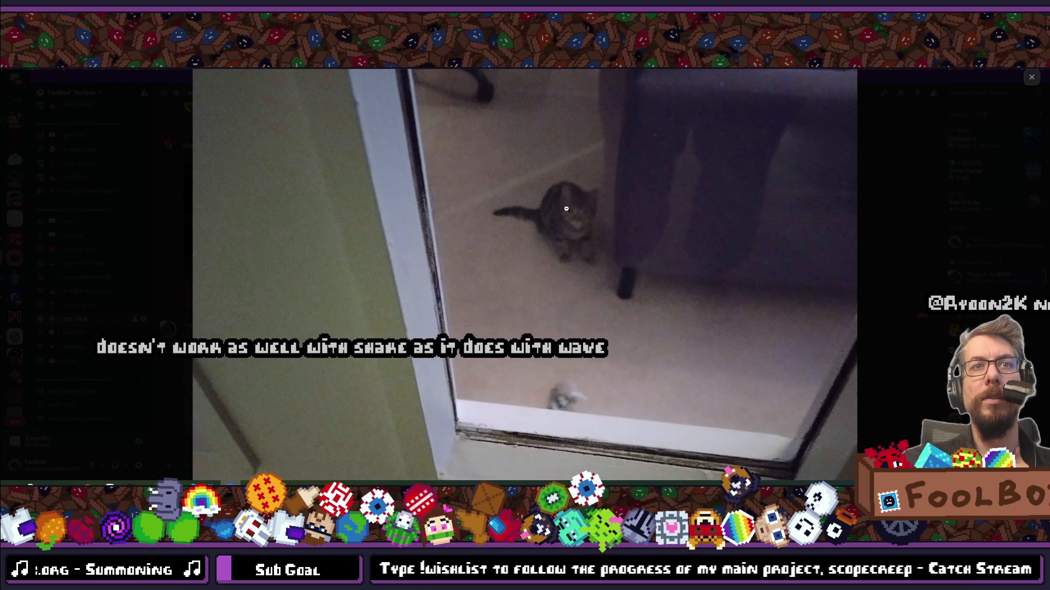
click(566, 208)
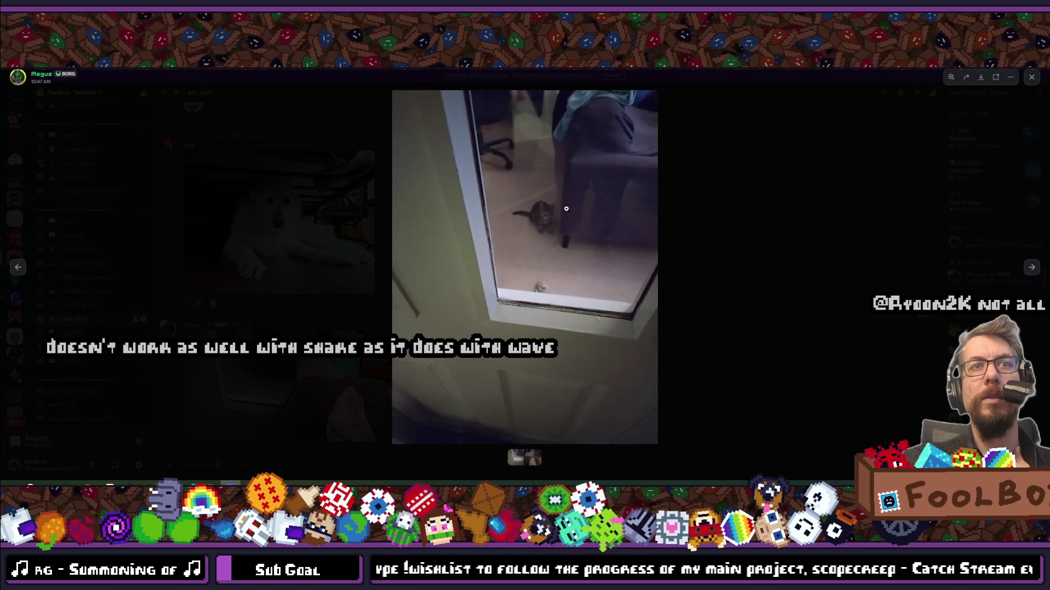
click(543, 203)
click(546, 226)
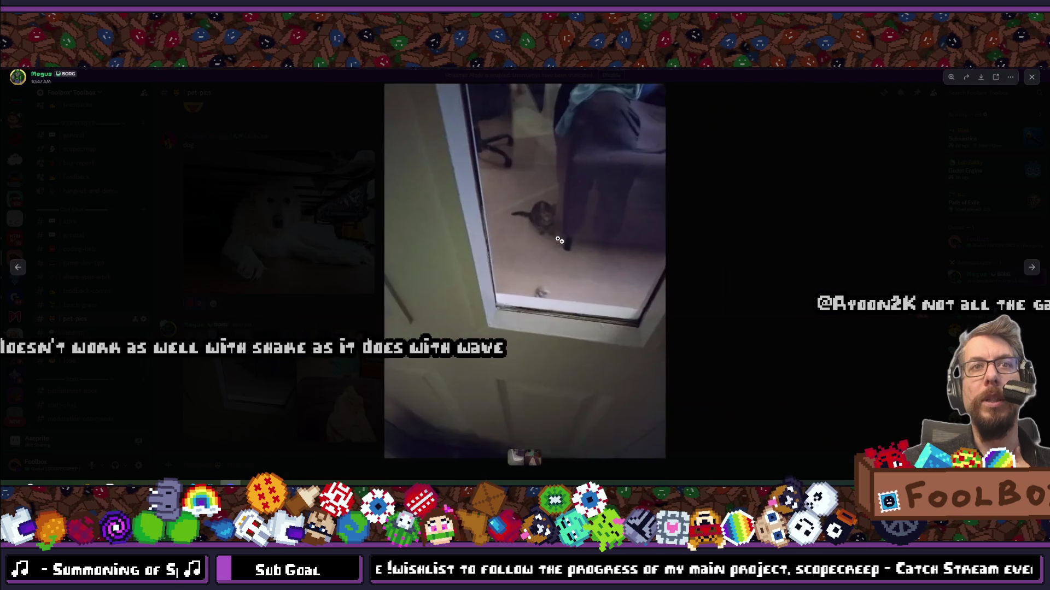
Zoom in on the cat peeking over the couch in the second photo, then close the viewer.
click(1032, 267)
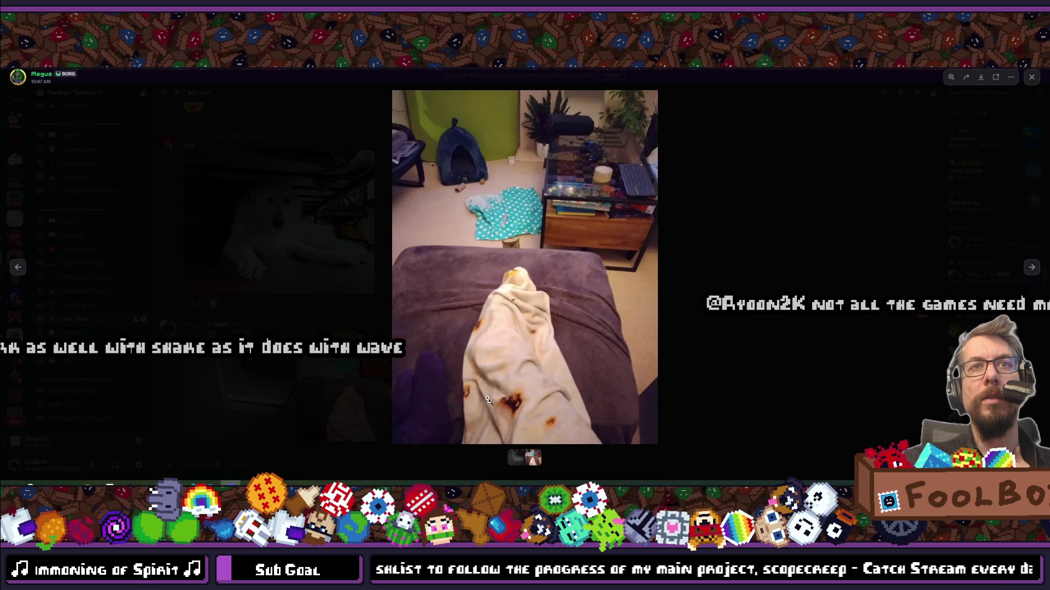
click(470, 358)
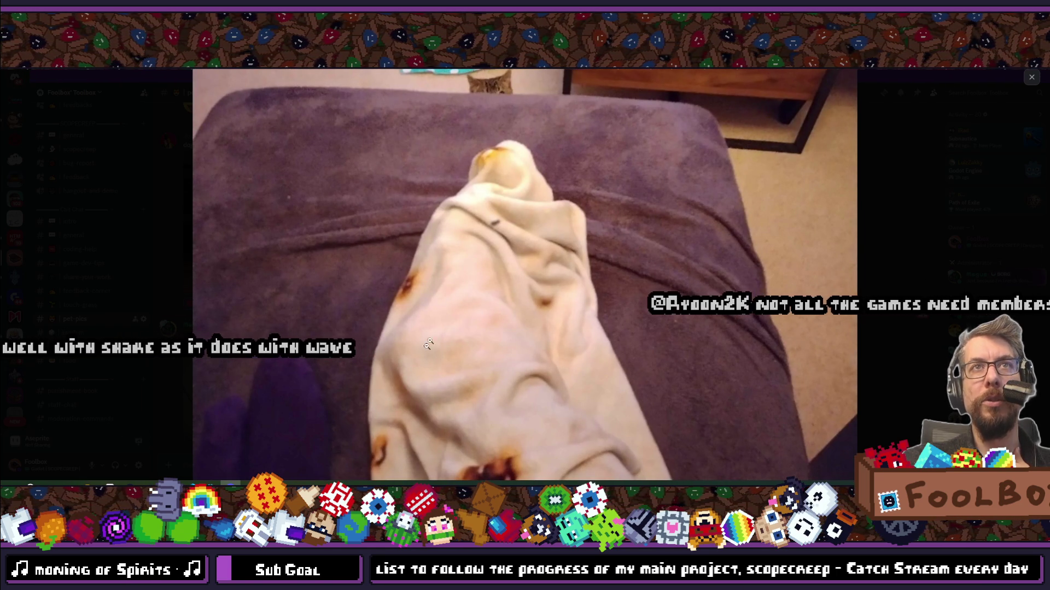
click(413, 344)
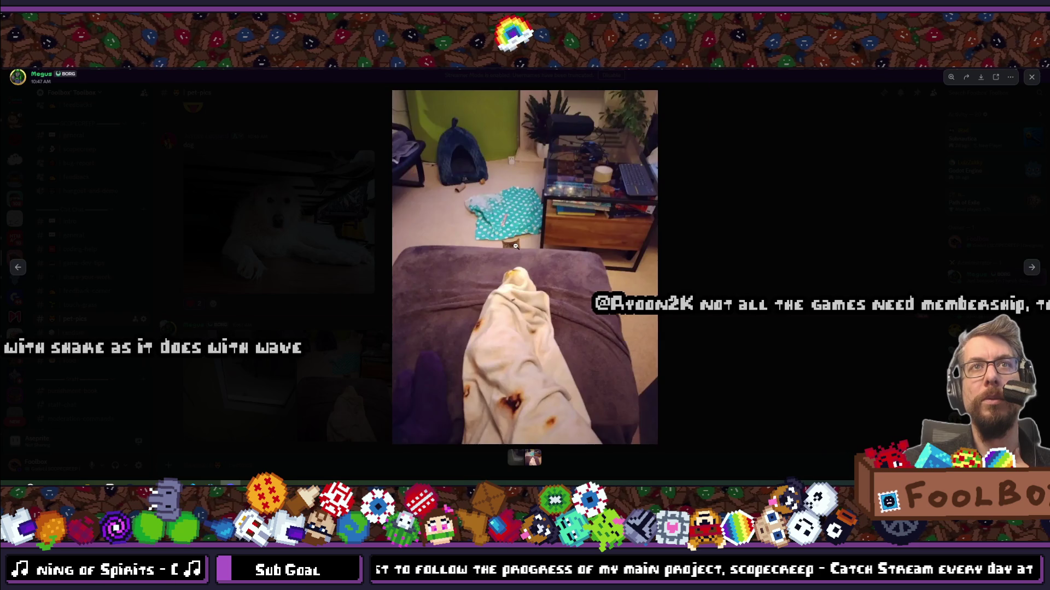
click(484, 255)
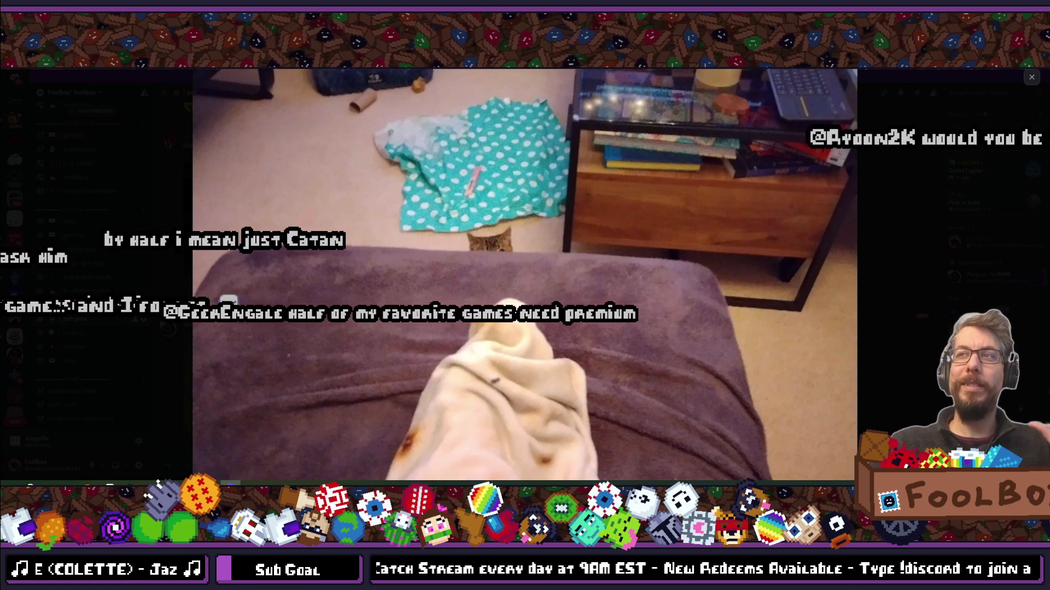
click(1023, 248)
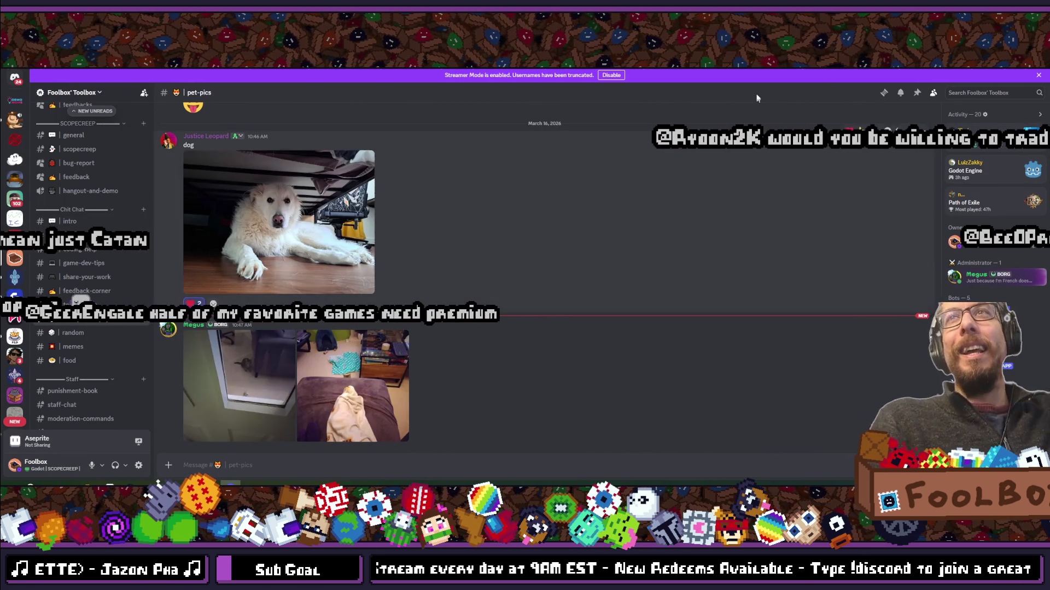
Switch from Discord back to VS Code showing game_view.gd's spawn_multiplicator code.
key(alt+Tab)
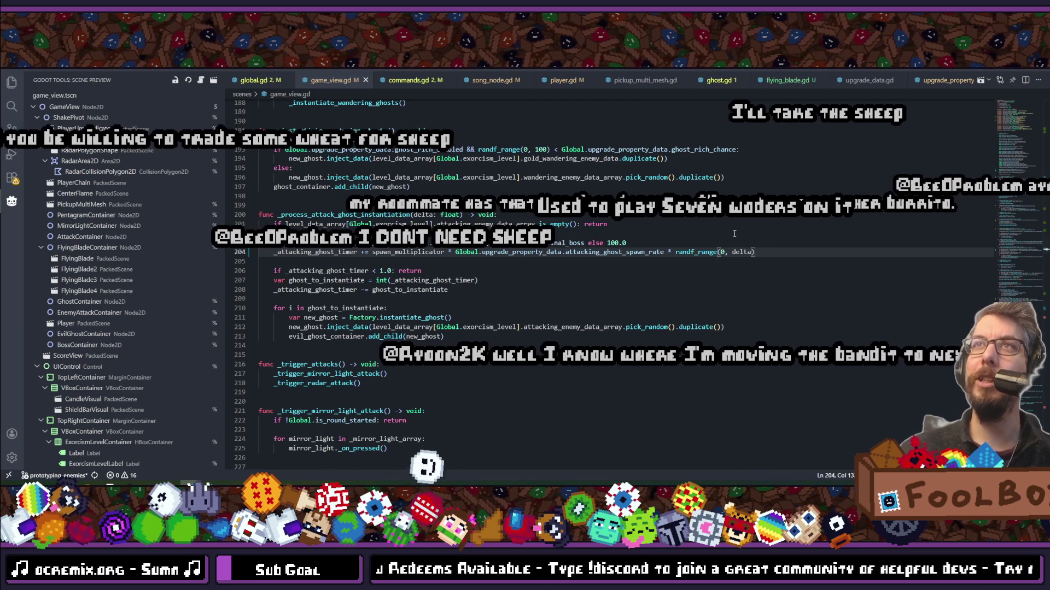
Run Scopecreep from Godot with F5, continue into an exorcism to watch the final boss, then stop it.
click(546, 243)
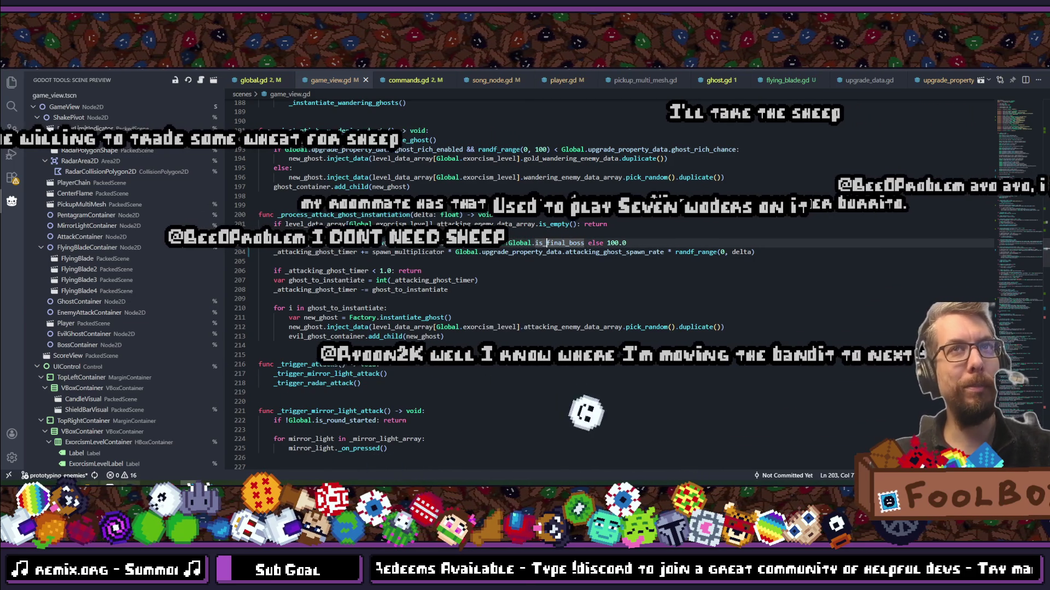
key(alt+Tab)
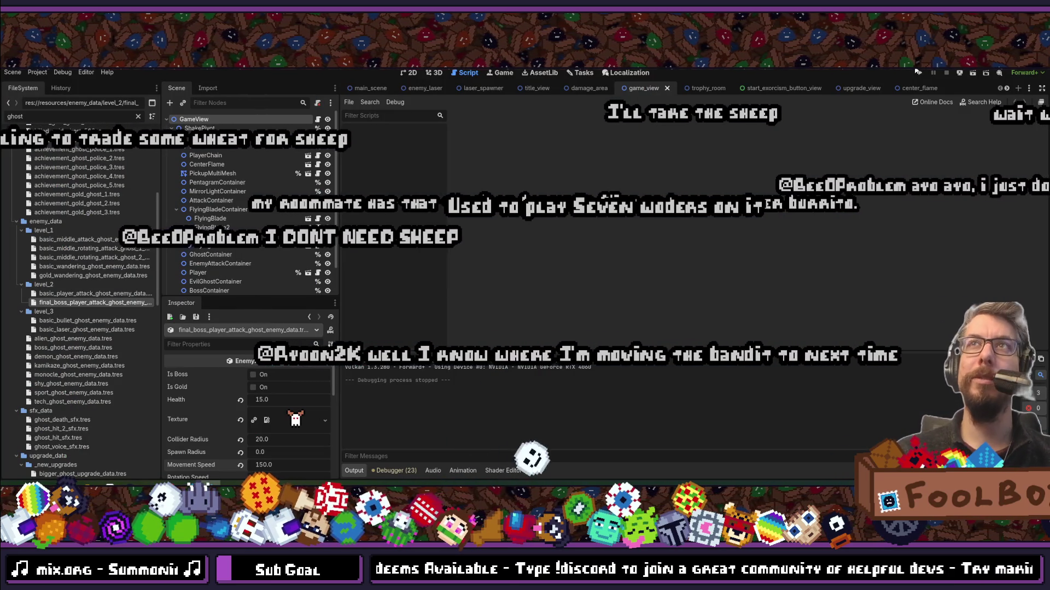
key(F5)
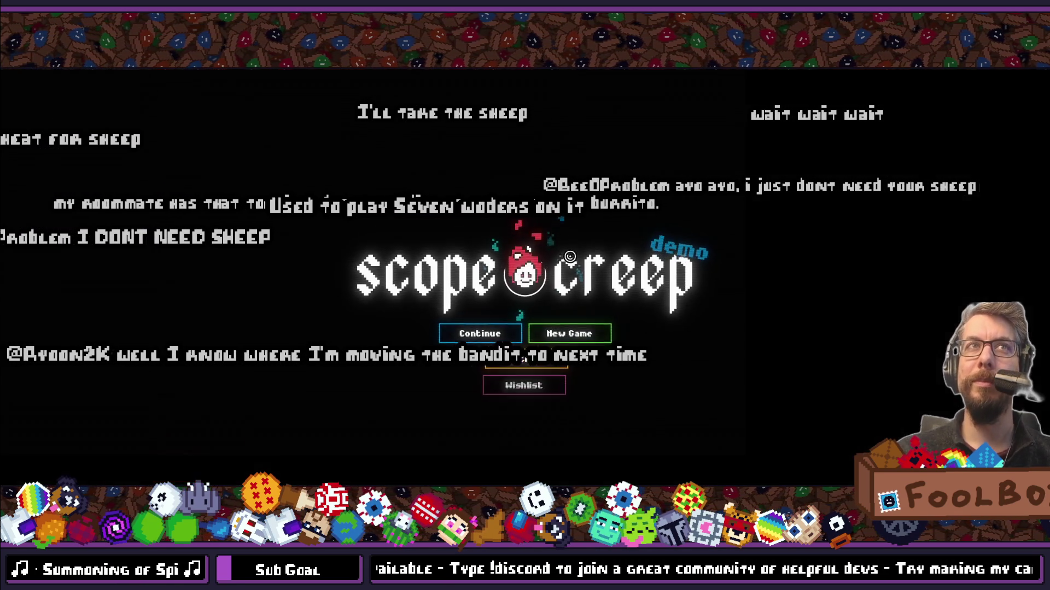
click(479, 335)
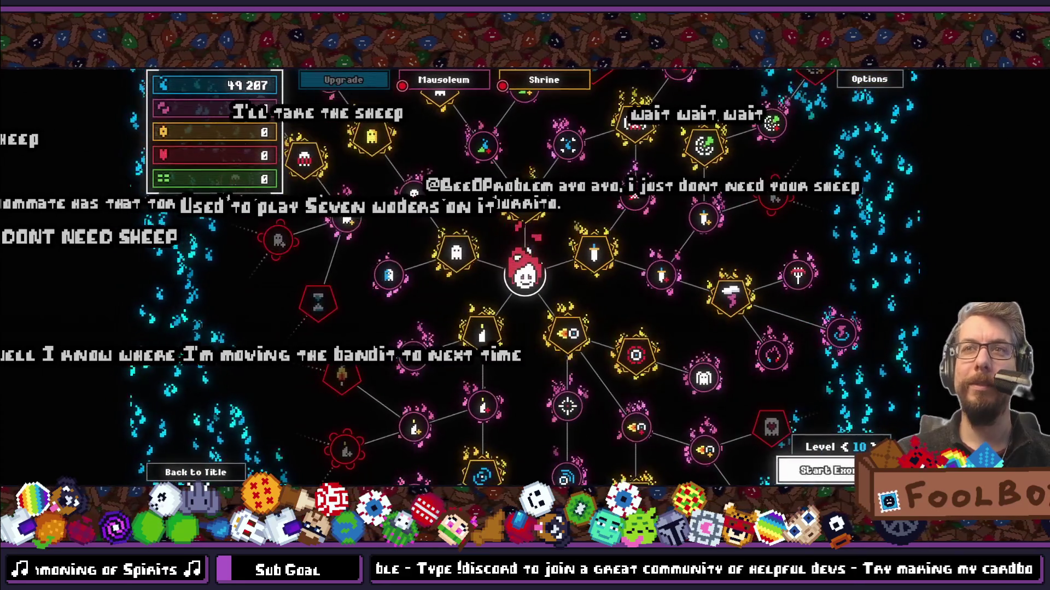
click(817, 471)
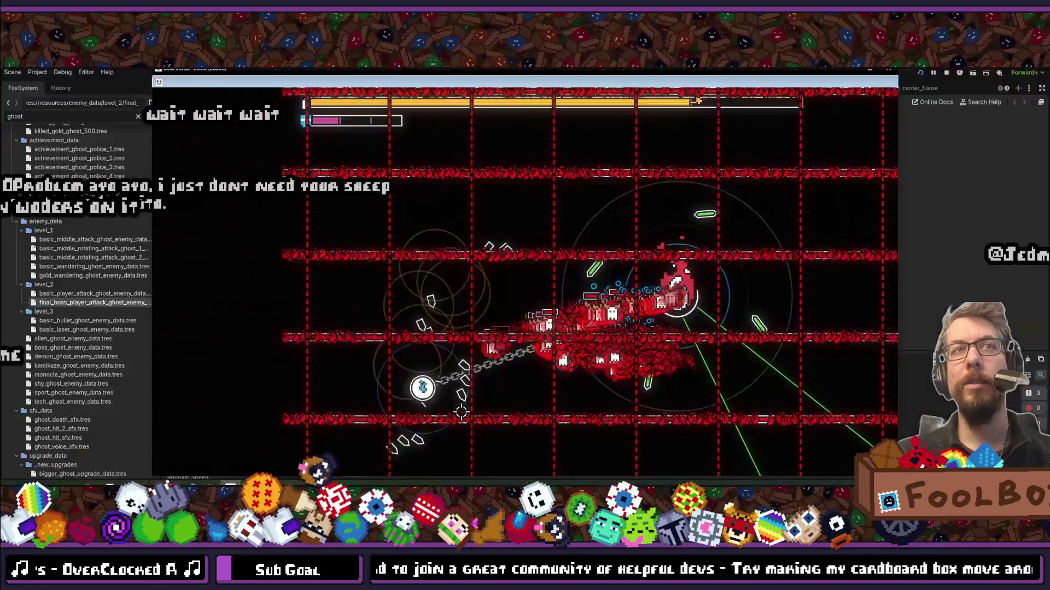
click(888, 69)
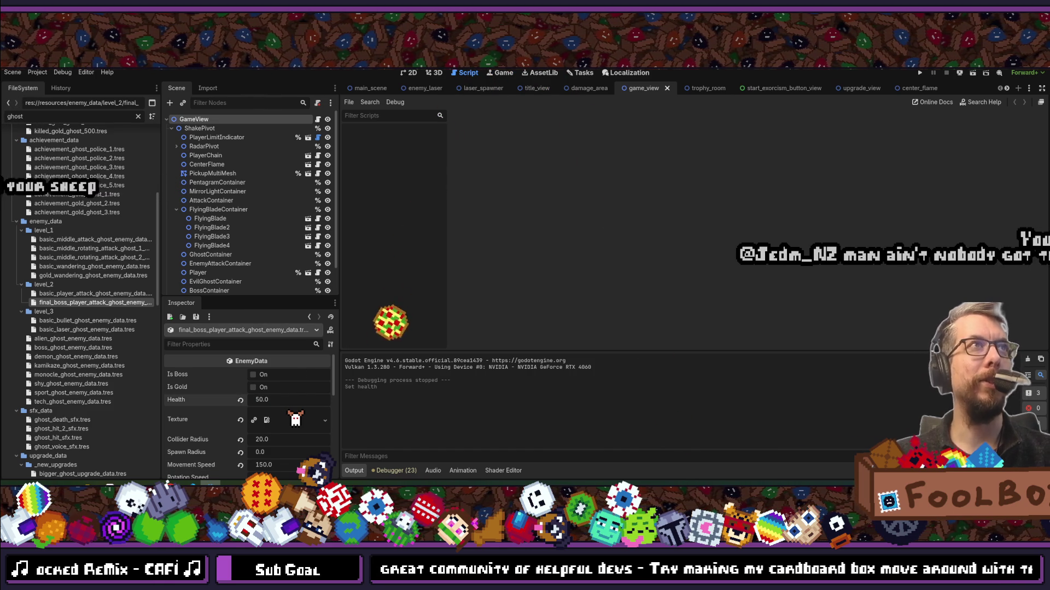
key(alt+Tab)
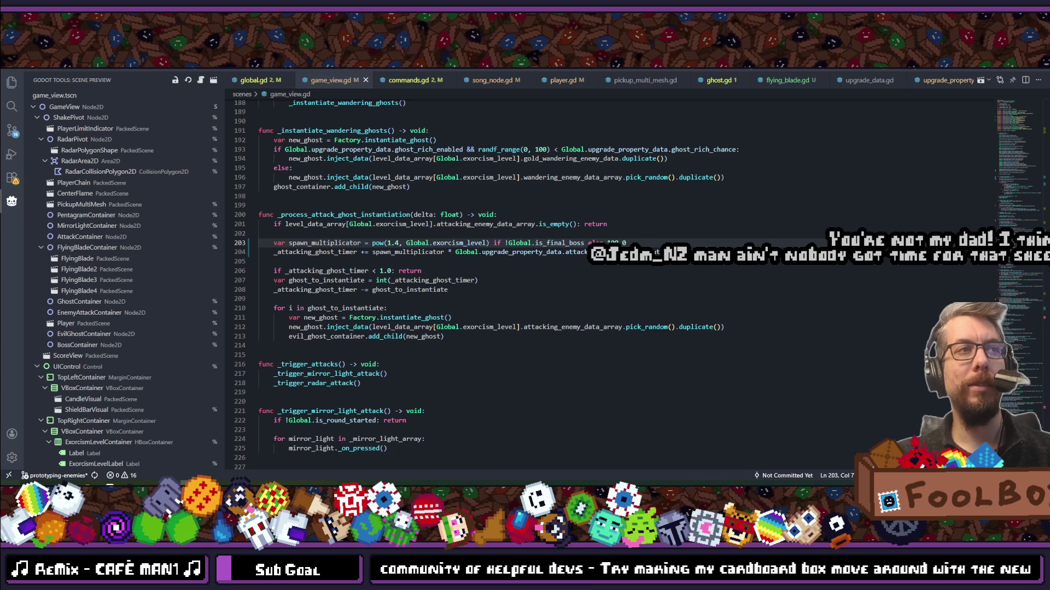
Launch Windows Calculator and start multiplying 1.4 by itself.
key(super)
text(calc)
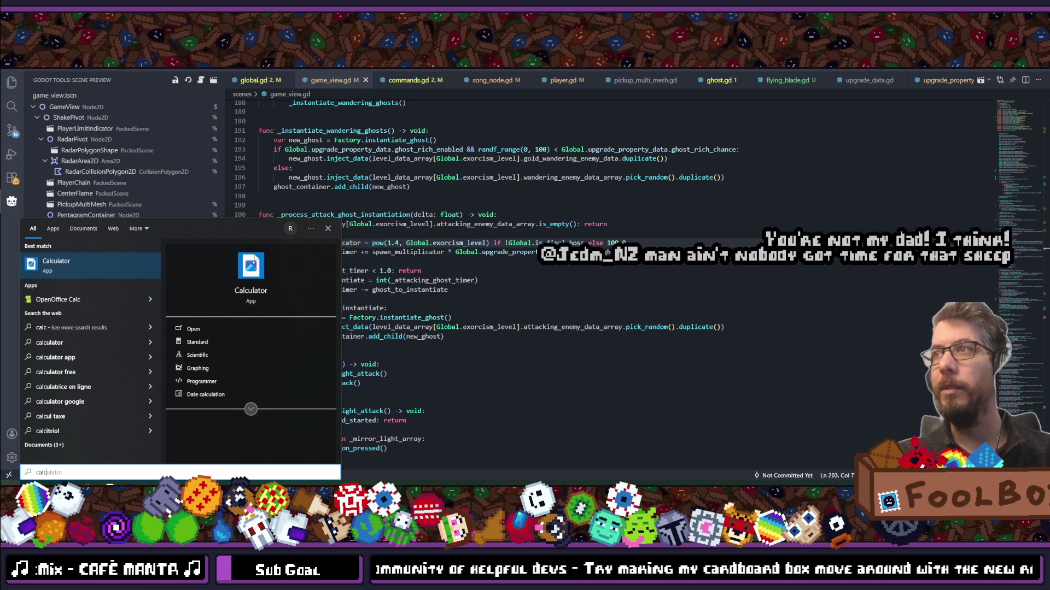
key(Return)
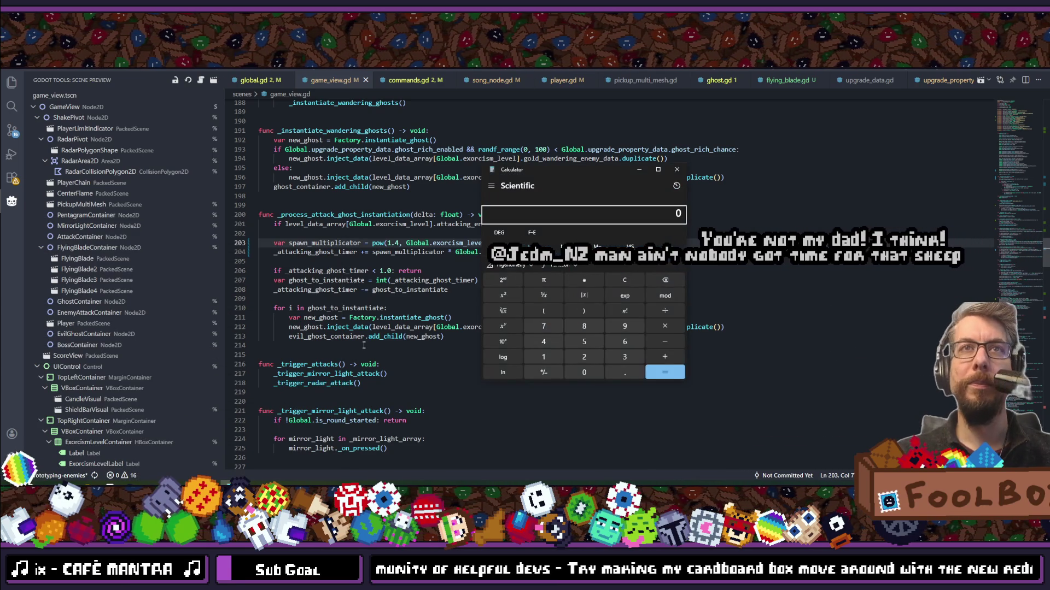
text(1.4)
key(Return)
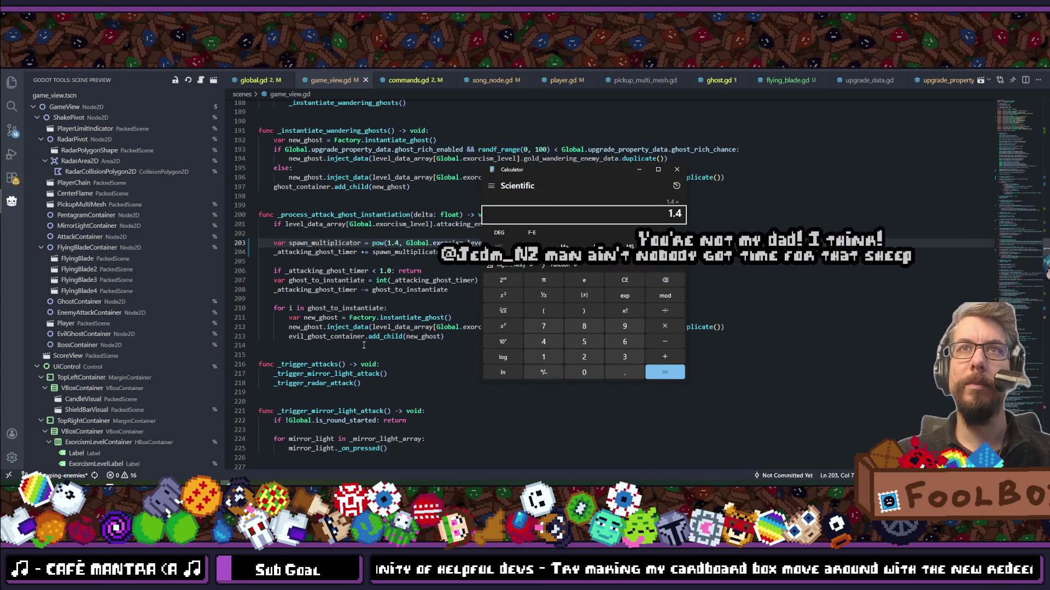
text(*1.)
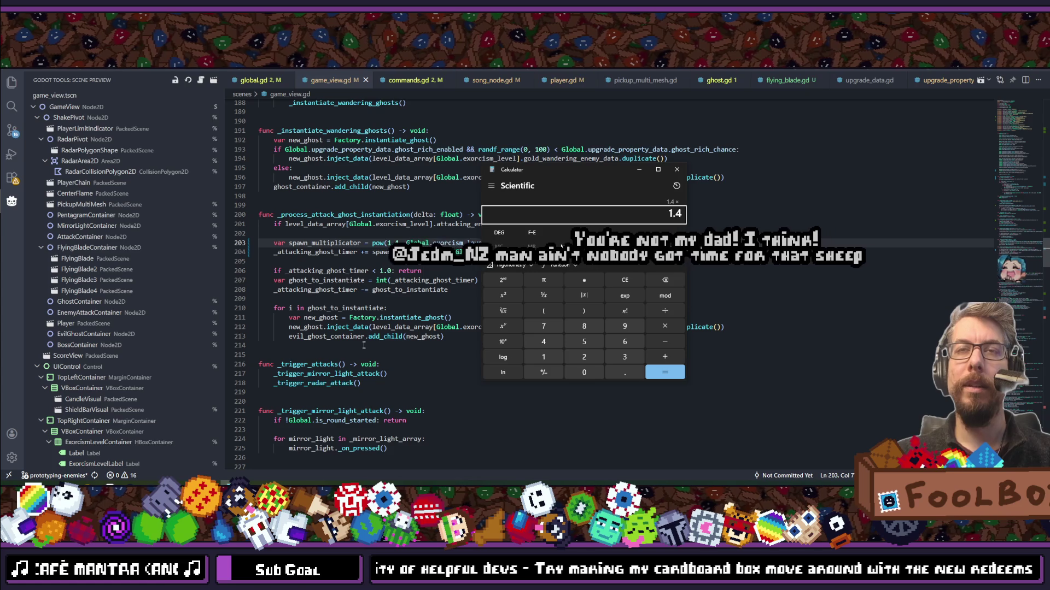
text(4*1)
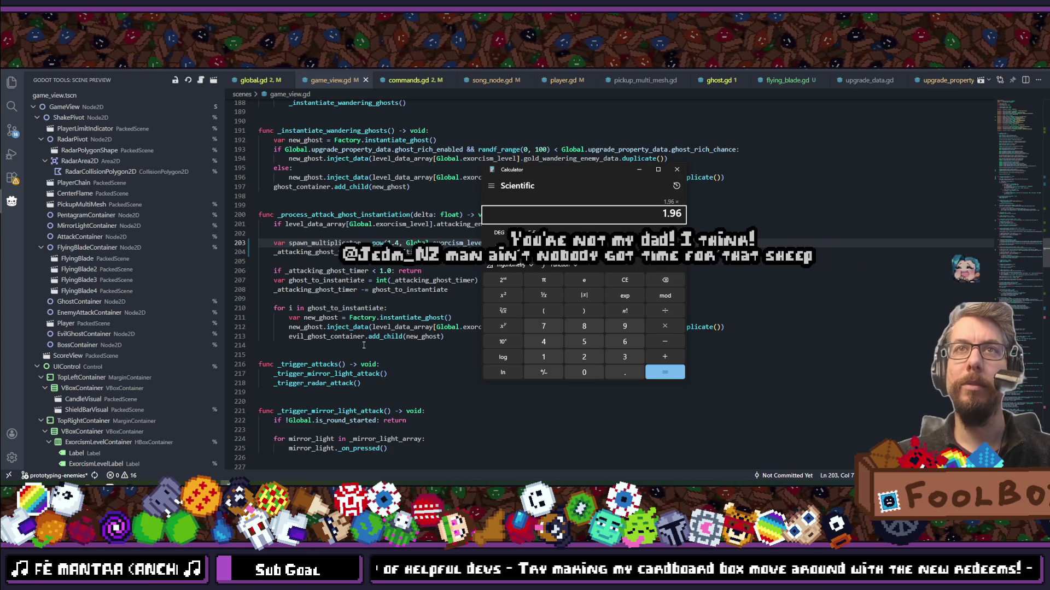
text(.4*1.)
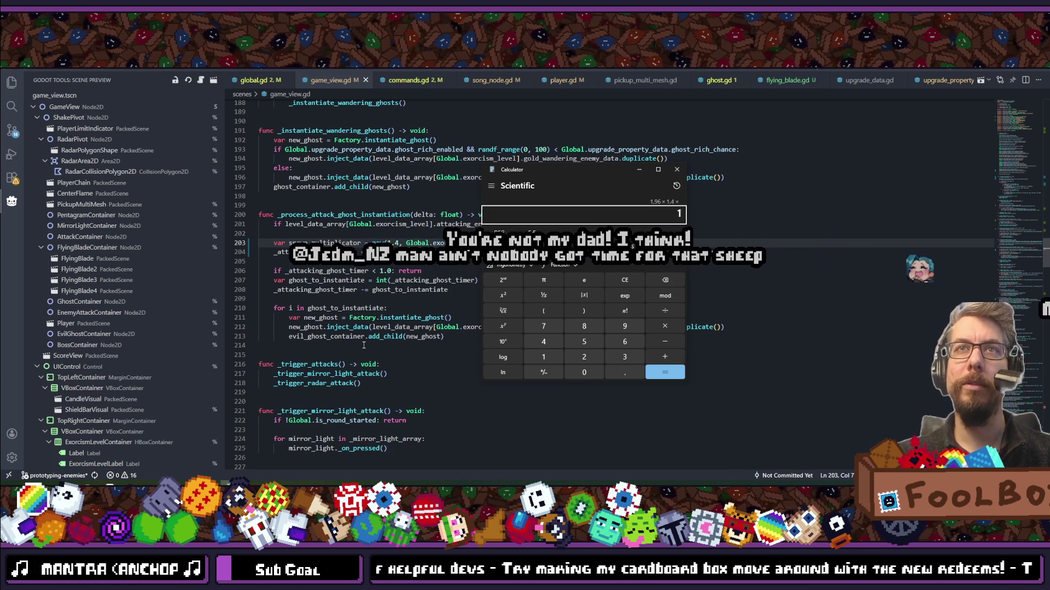
text(4*)
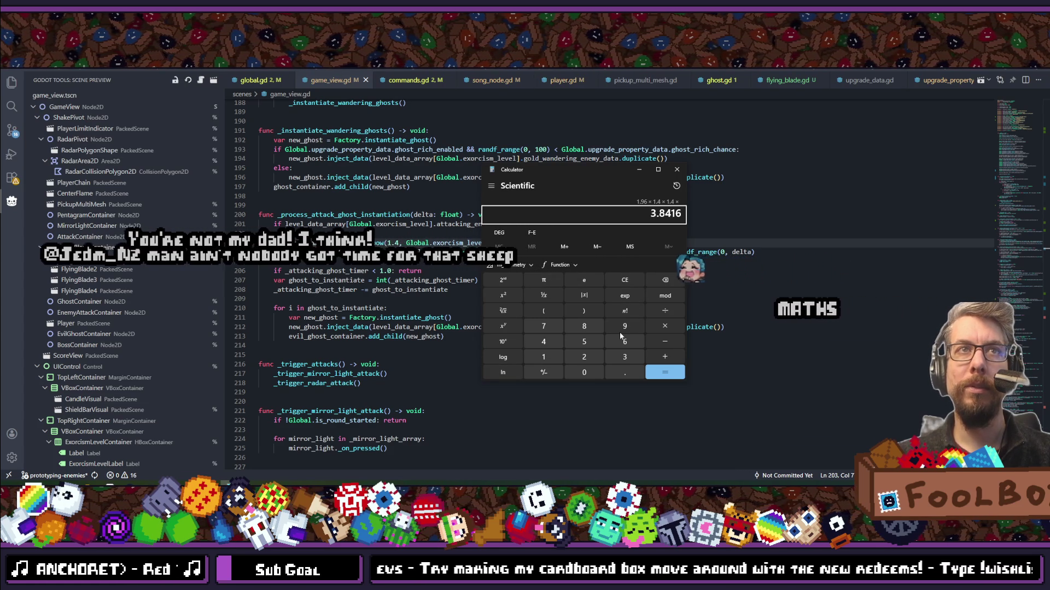
Compute 1.4 to the power of 11, about 40.4957, and close Calculator.
click(642, 296)
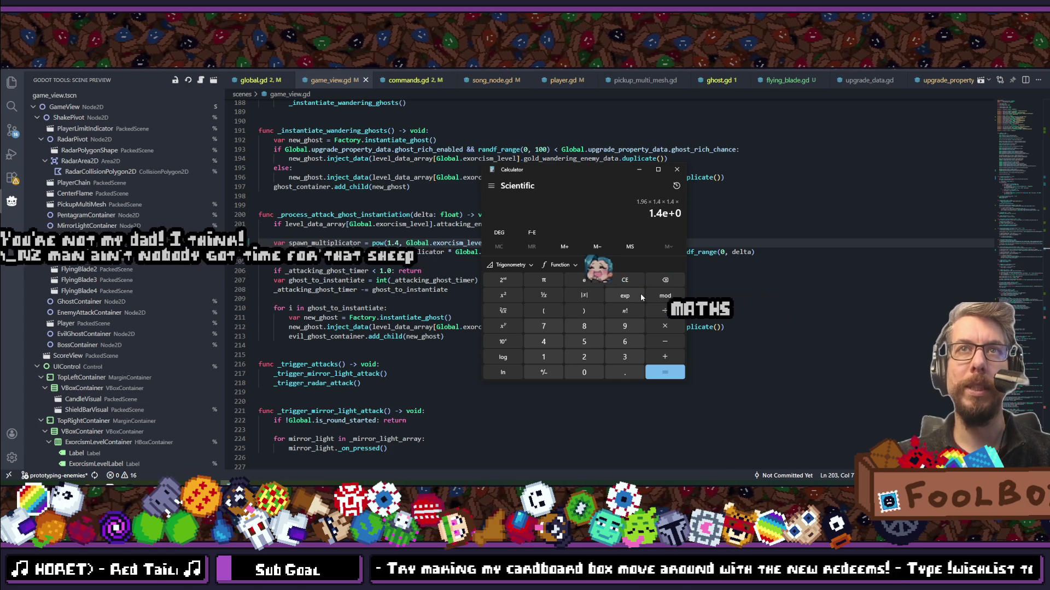
text(11)
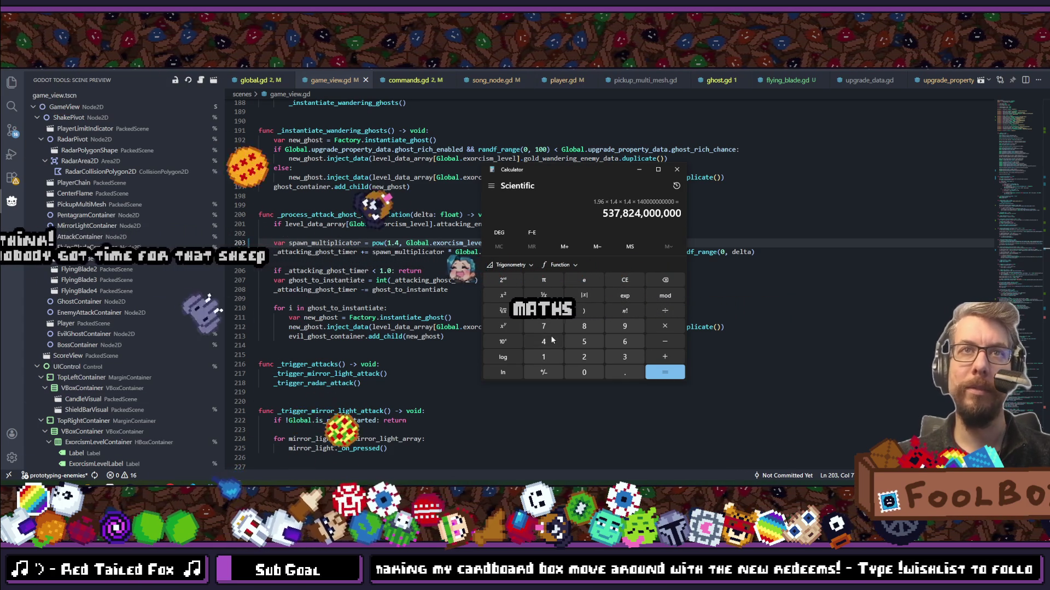
click(505, 295)
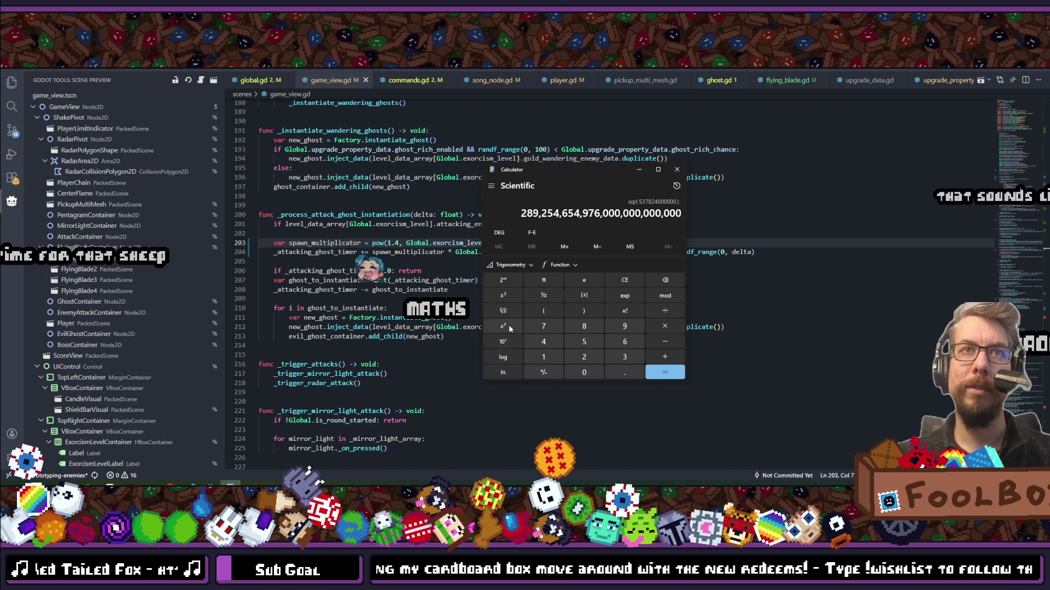
text(1.4)
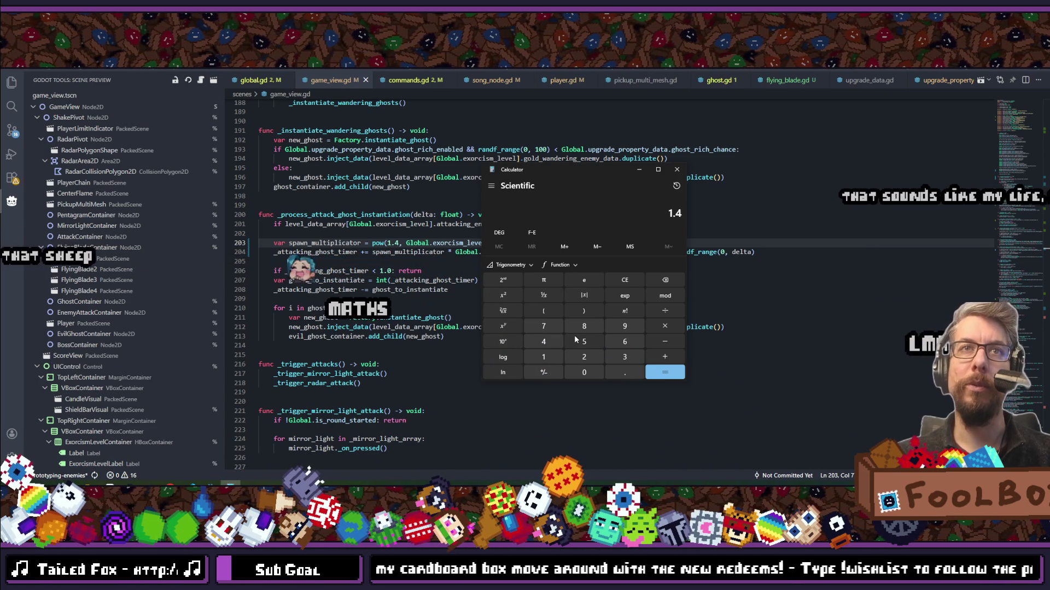
click(510, 327)
text(11)
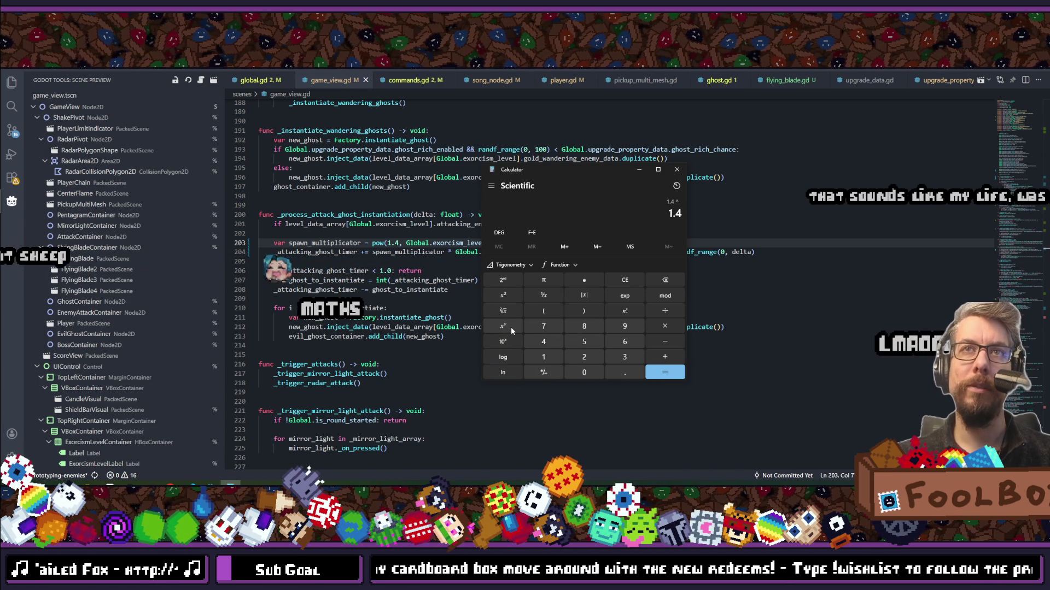
key(Return)
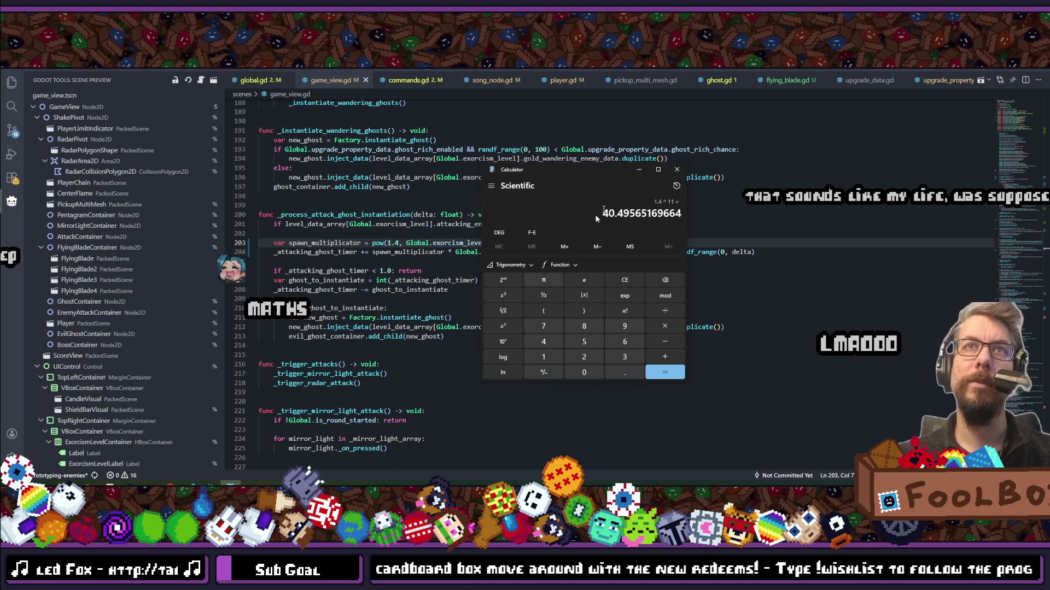
click(671, 171)
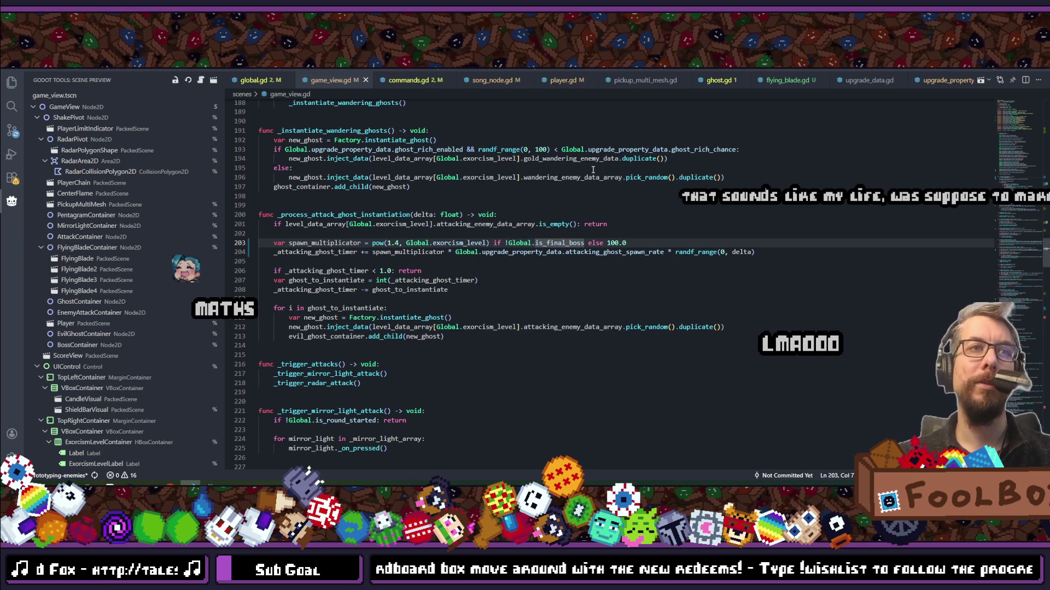
Change the final-boss spawn multiplier on line 203 from 100.0 to 20.0, then go back to Godot.
double_click(617, 243)
text(2.)
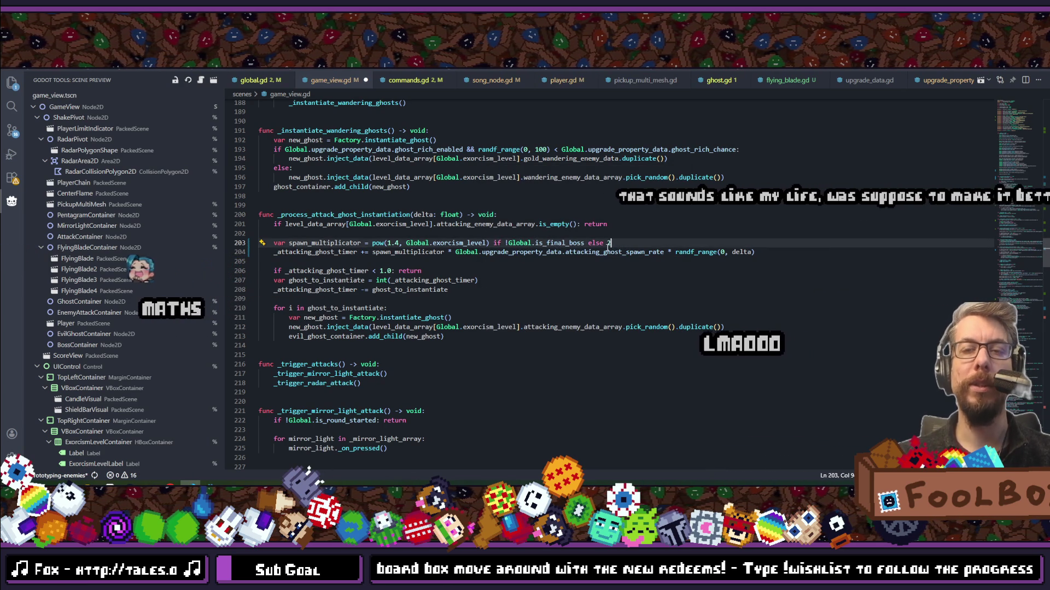
key(BackSpace)
text(5.0)
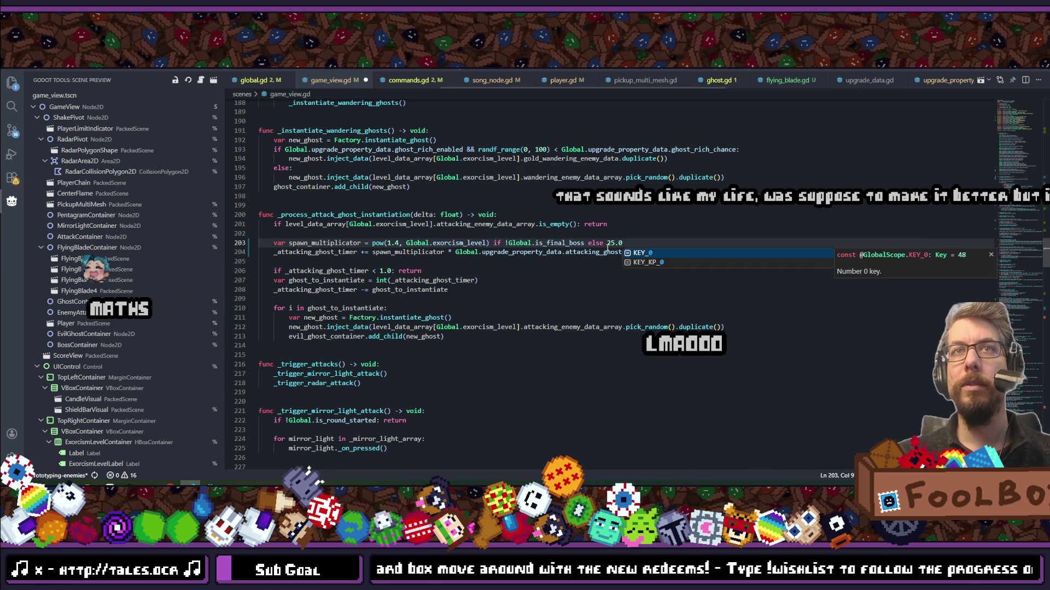
key(Escape)
text(0)
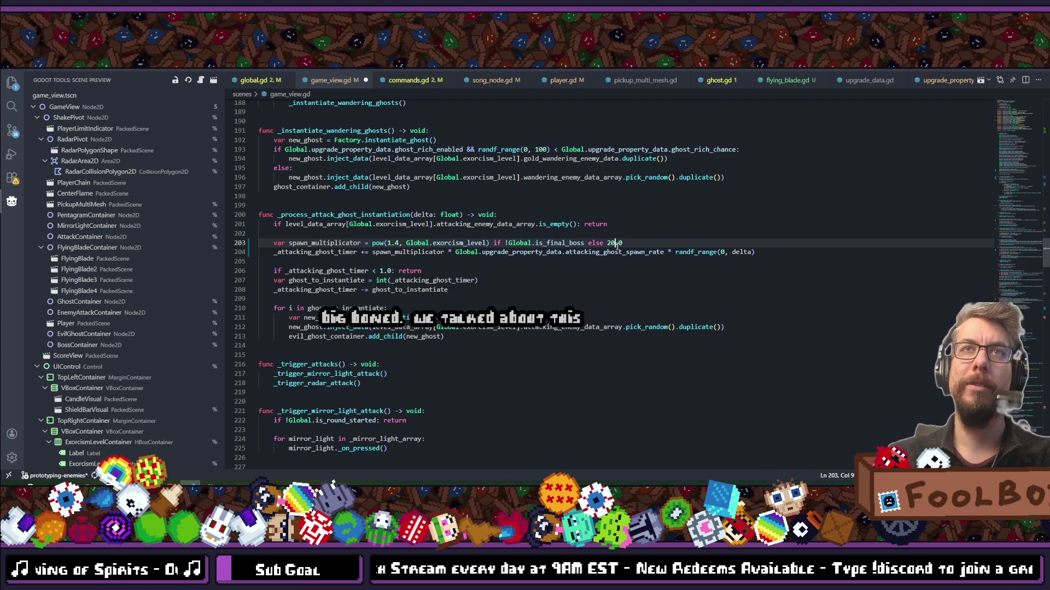
key(alt+Tab)
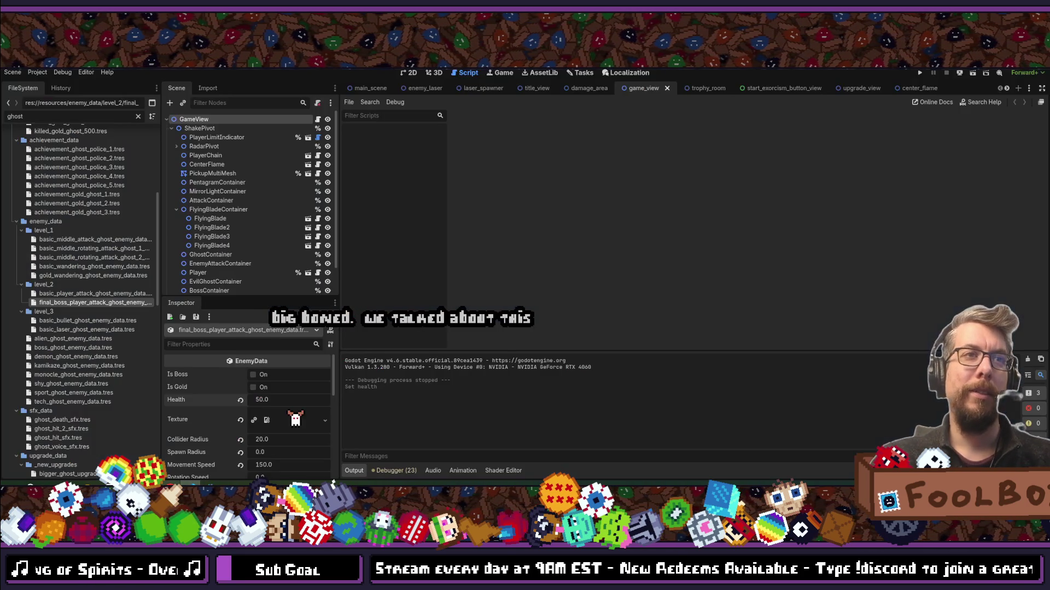
Run the project, continue the save, and begin Exorcism Level 11 against the final boss.
click(919, 74)
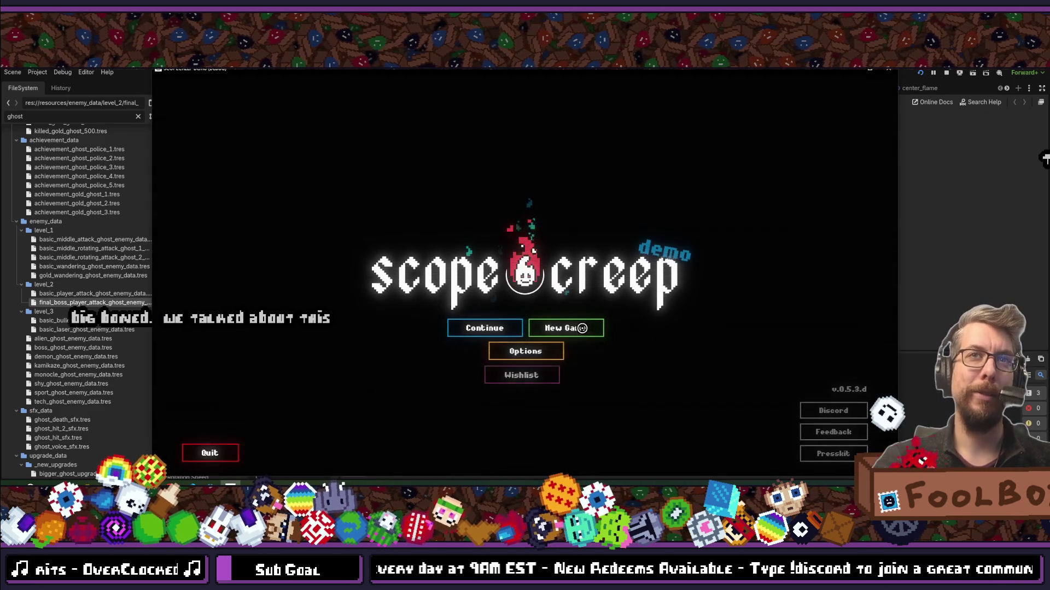
click(483, 328)
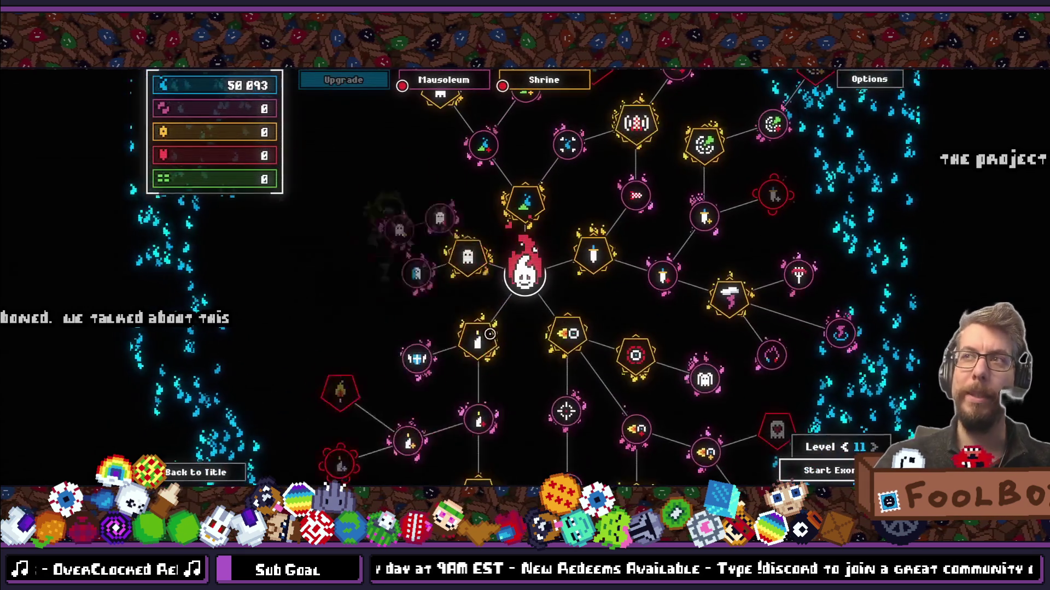
key(Return)
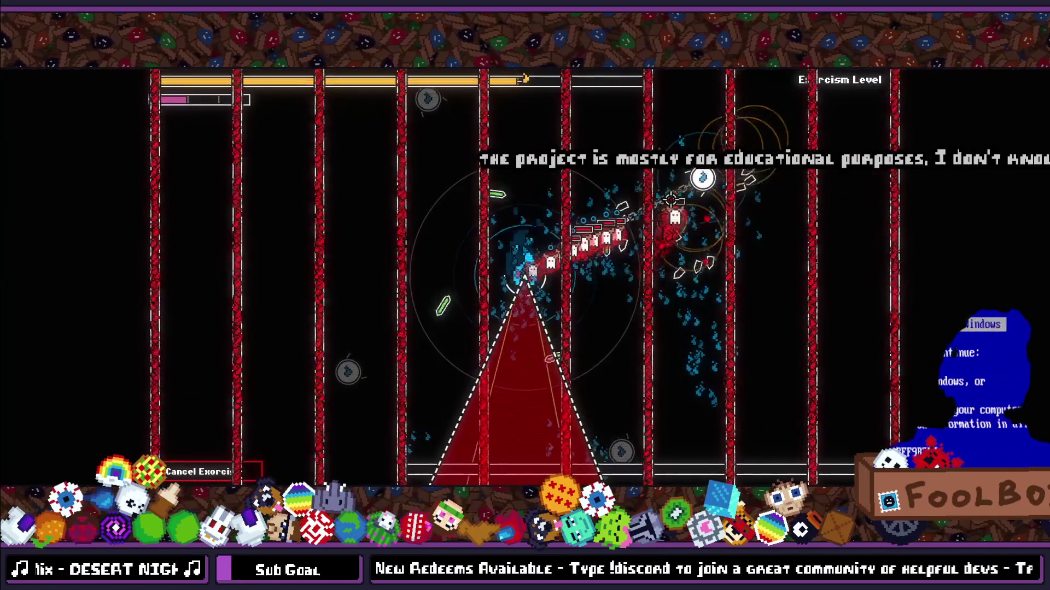
Stop the running game and reopen game_view.gd in VS Code, scrolled up to the spawn code.
key(F8)
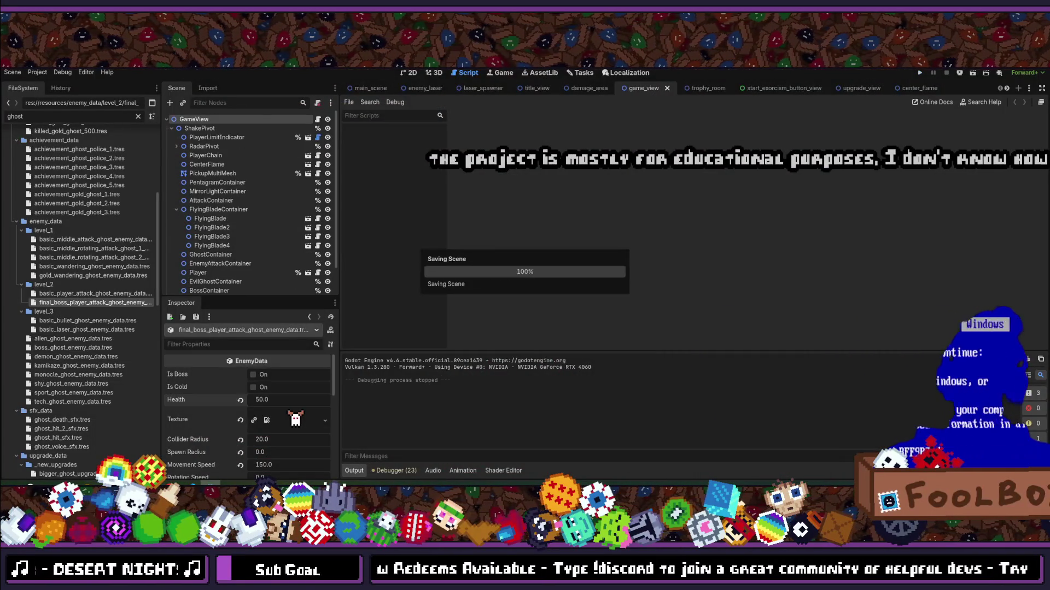
key(alt+Tab)
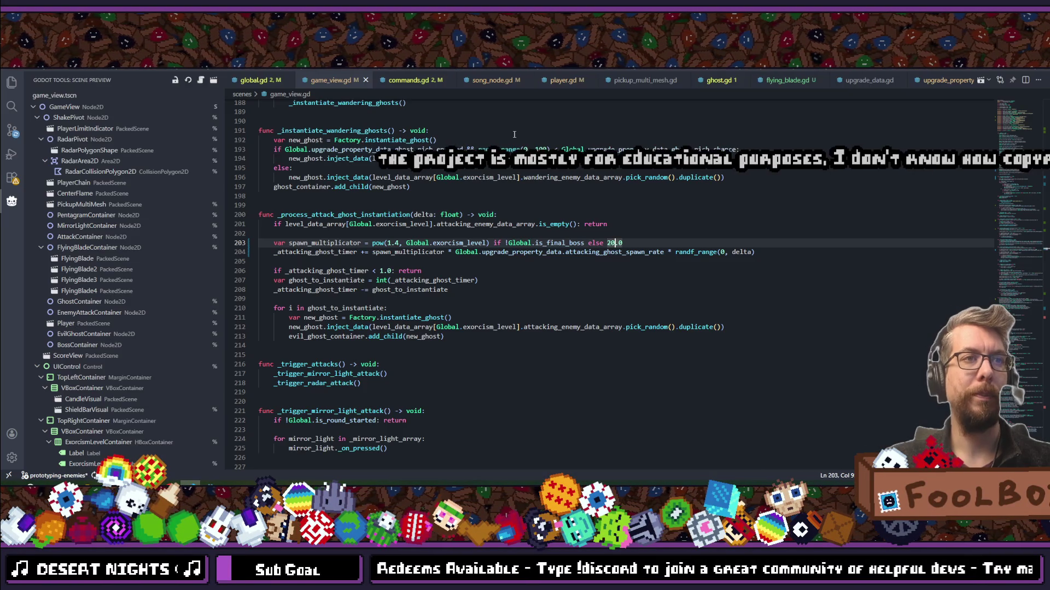
key(ctrl+p)
text(game)
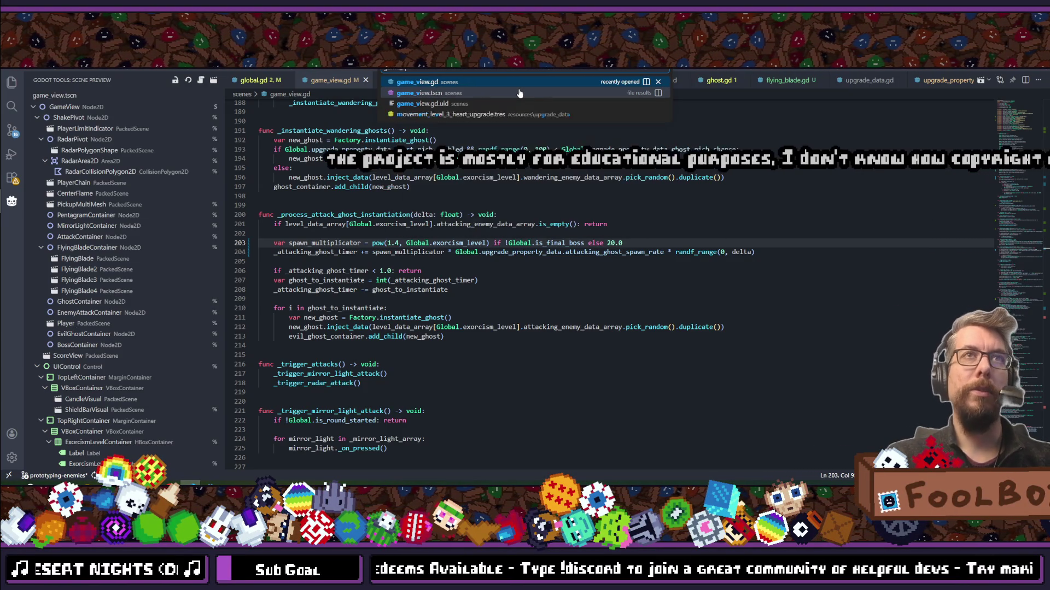
click(518, 87)
scroll(508, 194, up, 20)
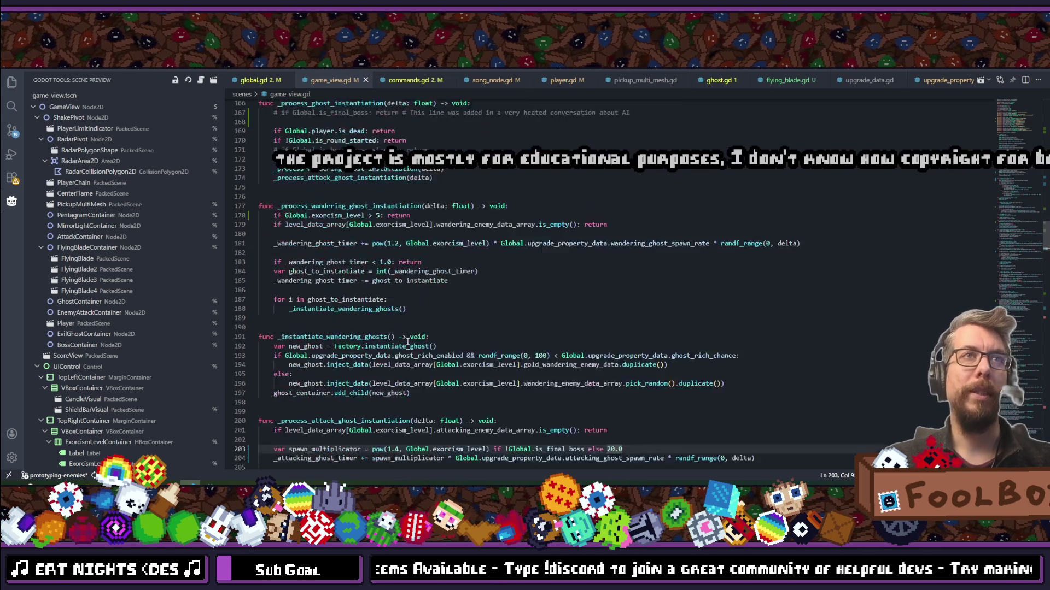
scroll(397, 296, up, 12)
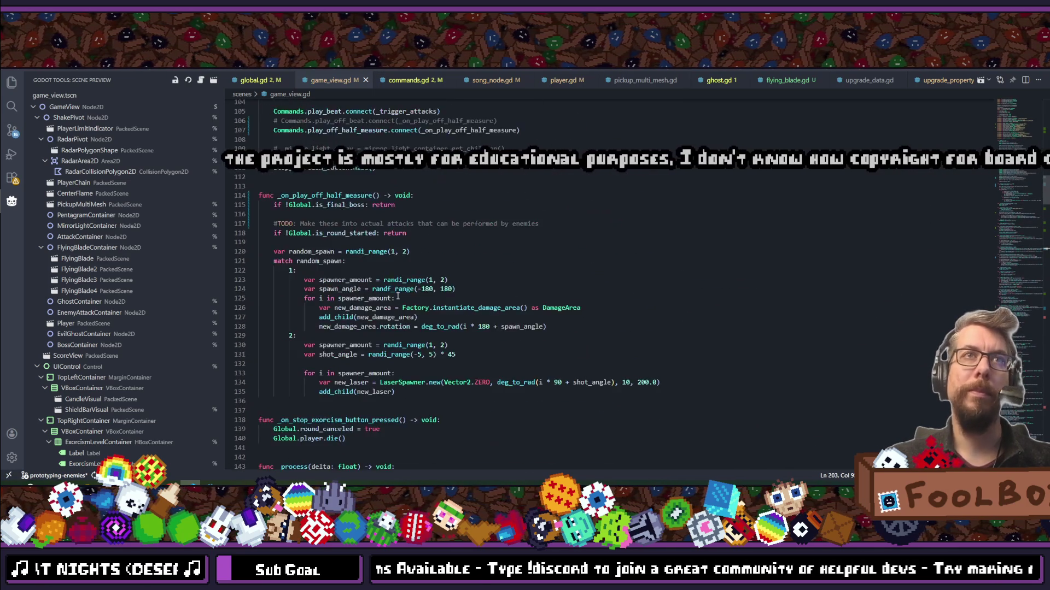
Connect to play_off_measure and rename the handler to _on_play_off_measure everywhere.
scroll(391, 296, down, 2)
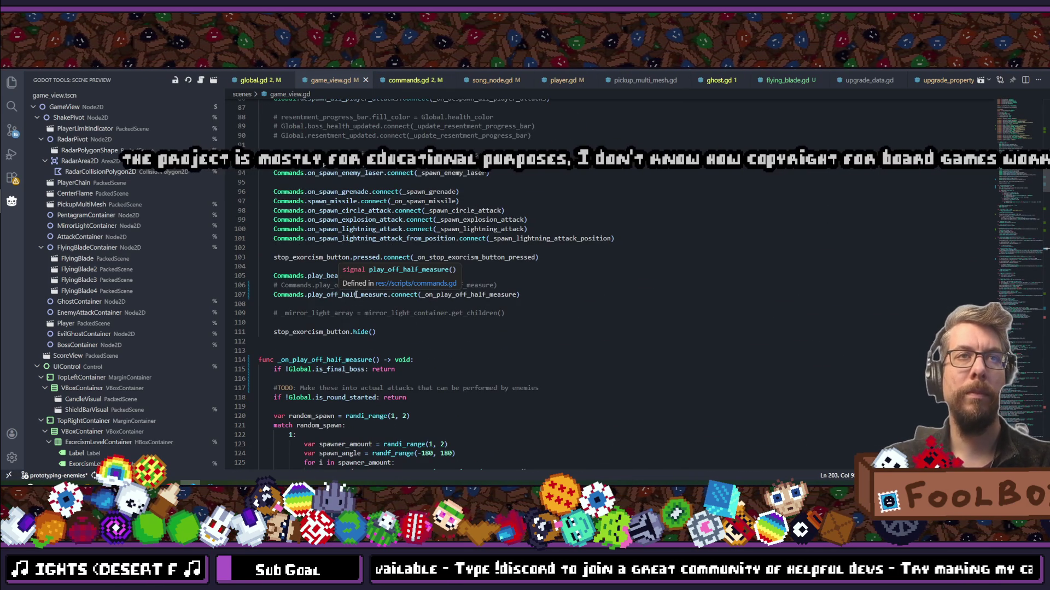
click(356, 295)
key(BackSpace)
key(BackSpace)
key(BackSpace)
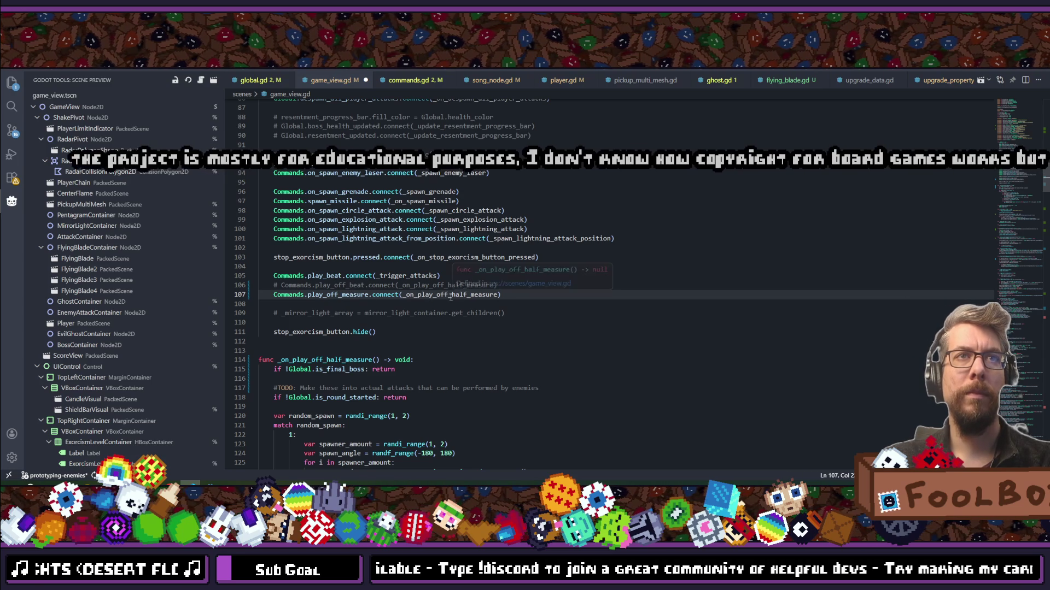
click(450, 296)
key(F2)
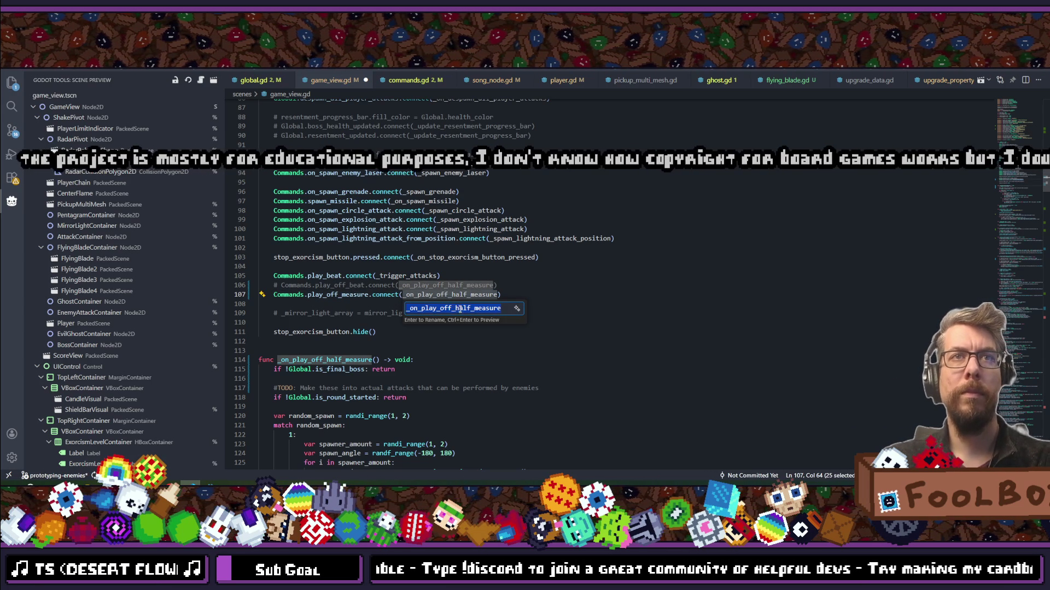
click(470, 308)
key(BackSpace)
key(BackSpace)
key(BackSpace)
key(BackSpace)
key(BackSpace)
key(Return)
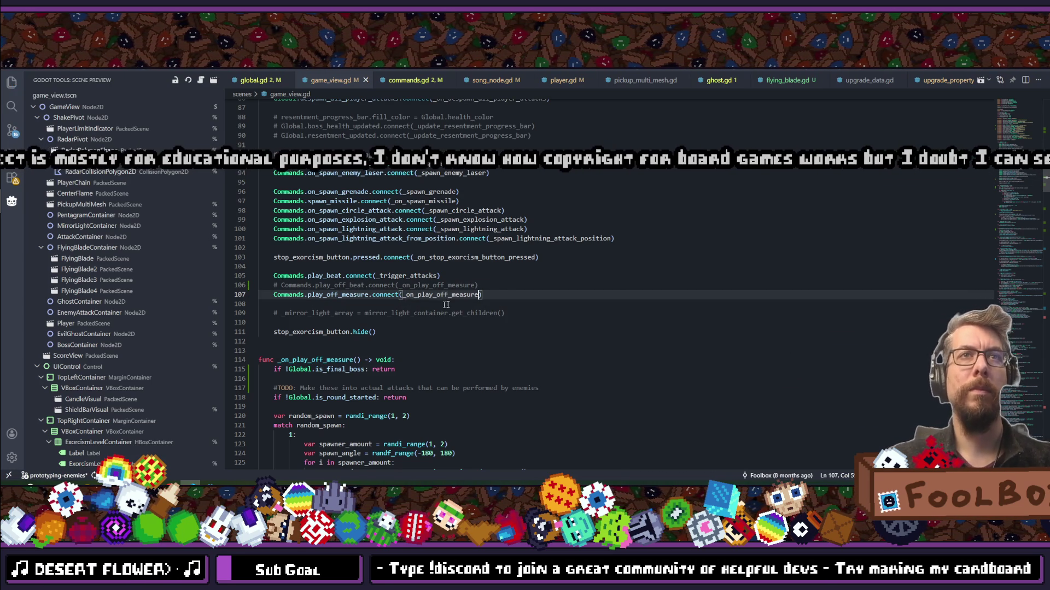
Delete the commented-out off-beat line and save game_view.gd.
click(496, 287)
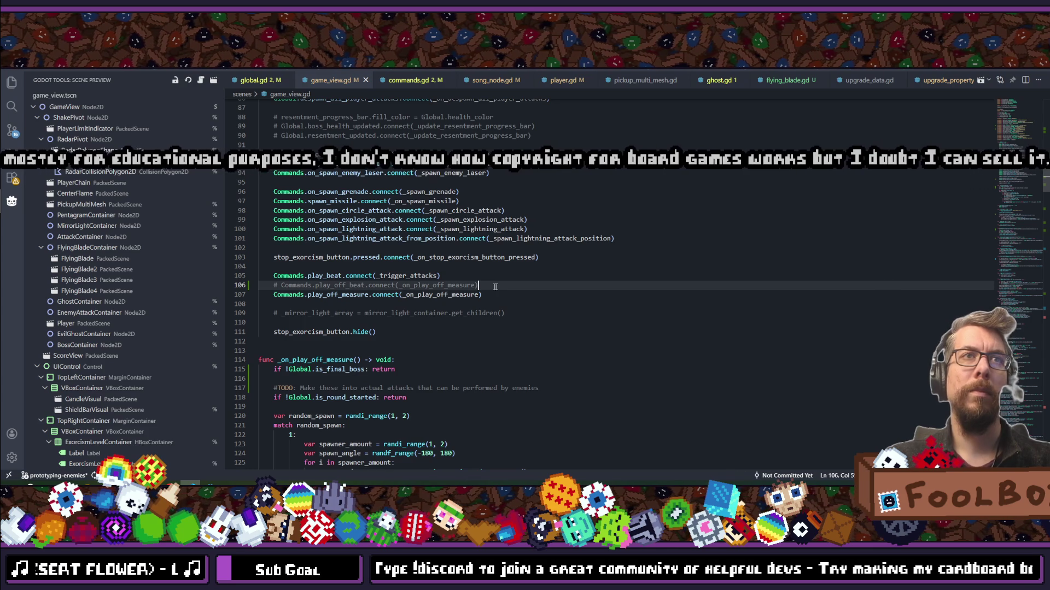
key(shift+Home)
key(shift+Home)
key(BackSpace)
key(BackSpace)
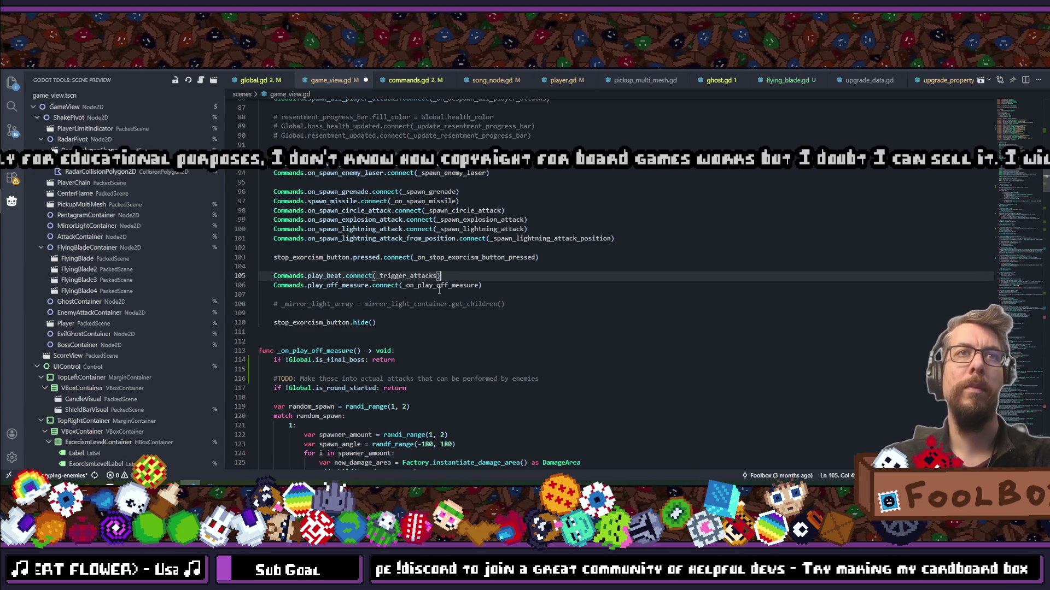
key(ctrl+s)
scroll(426, 294, down, 4)
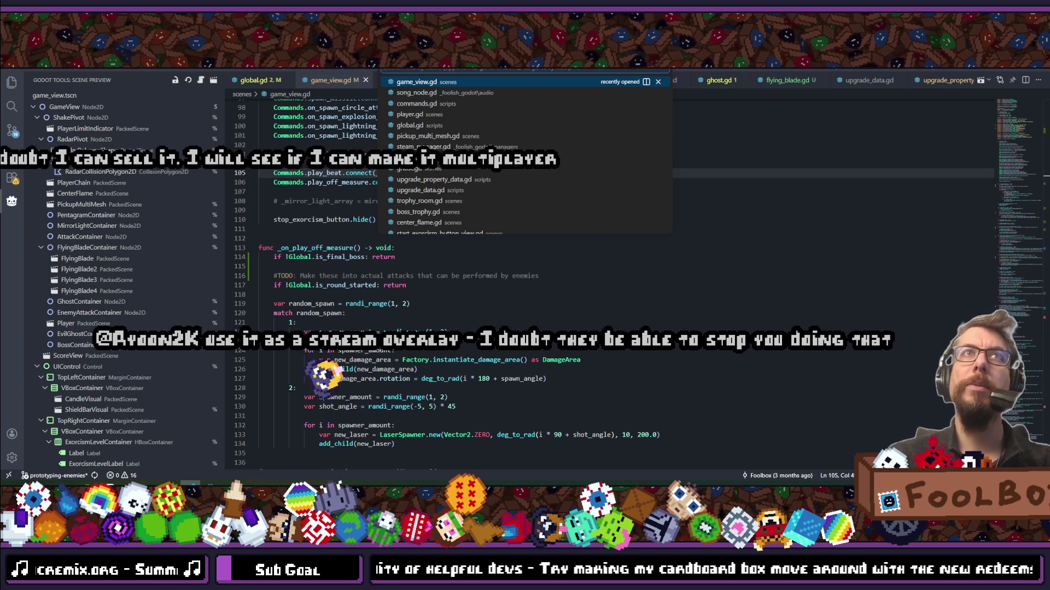
key(Escape)
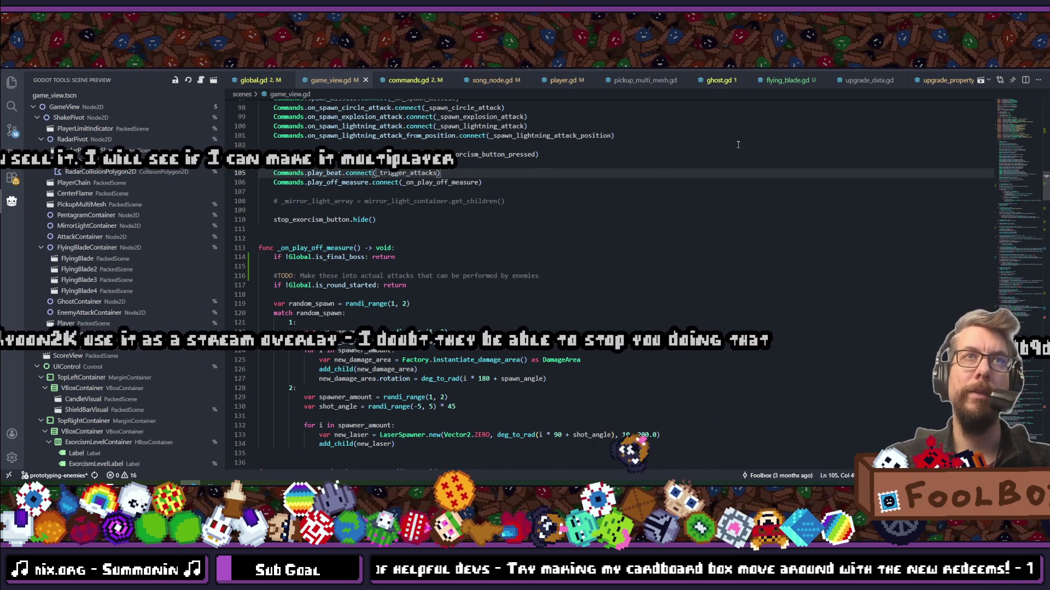
key(ctrl+p)
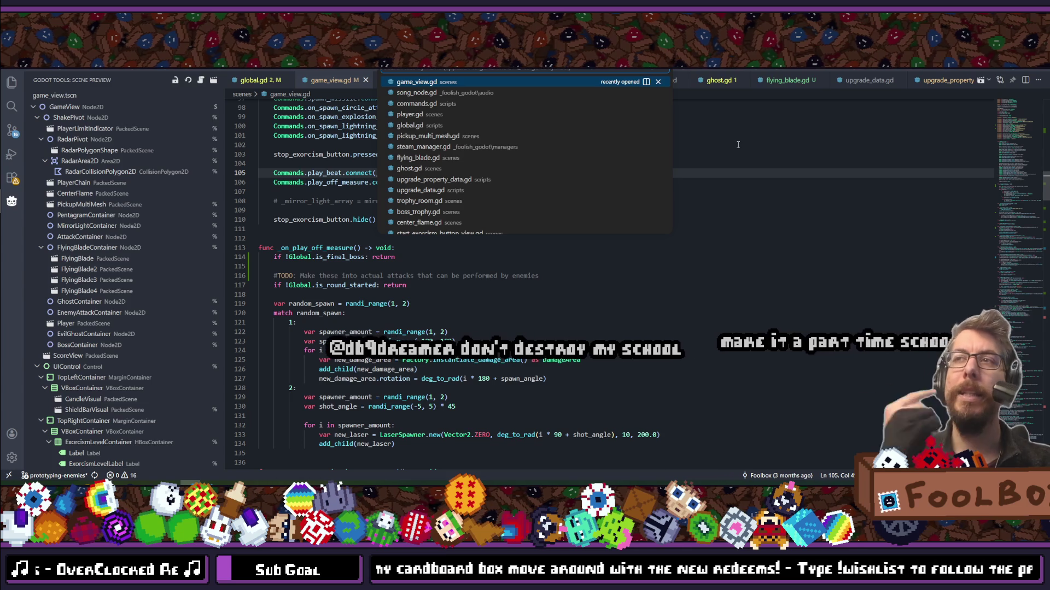
key(Escape)
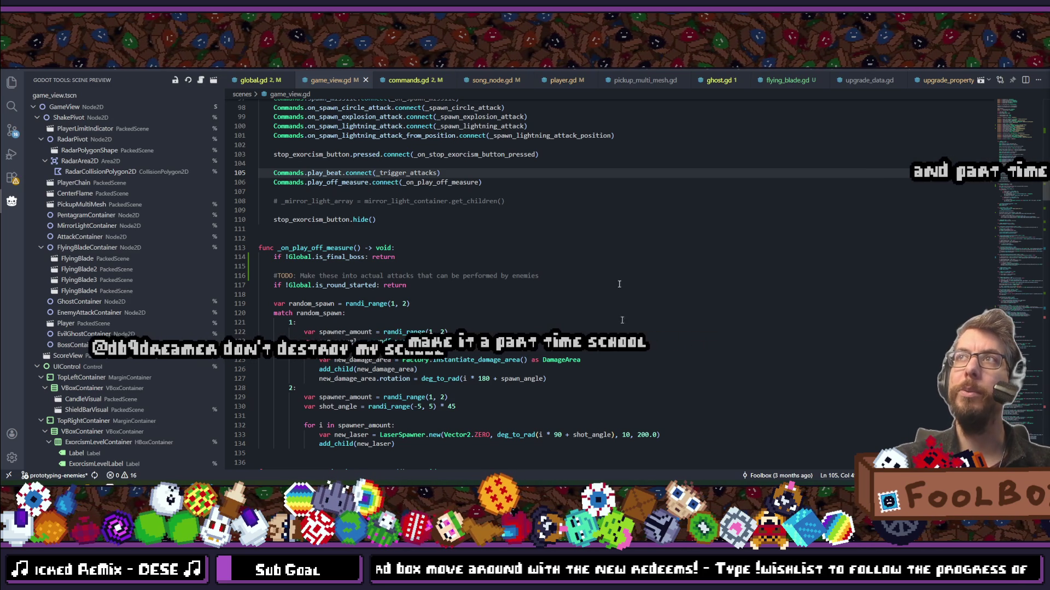
click(679, 256)
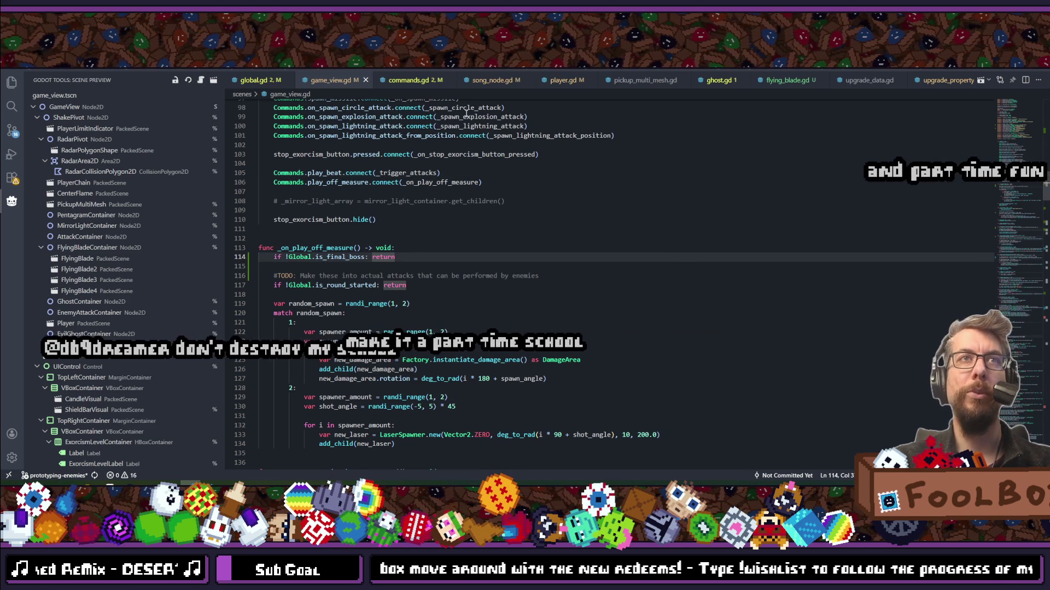
scroll(477, 217, up, 2)
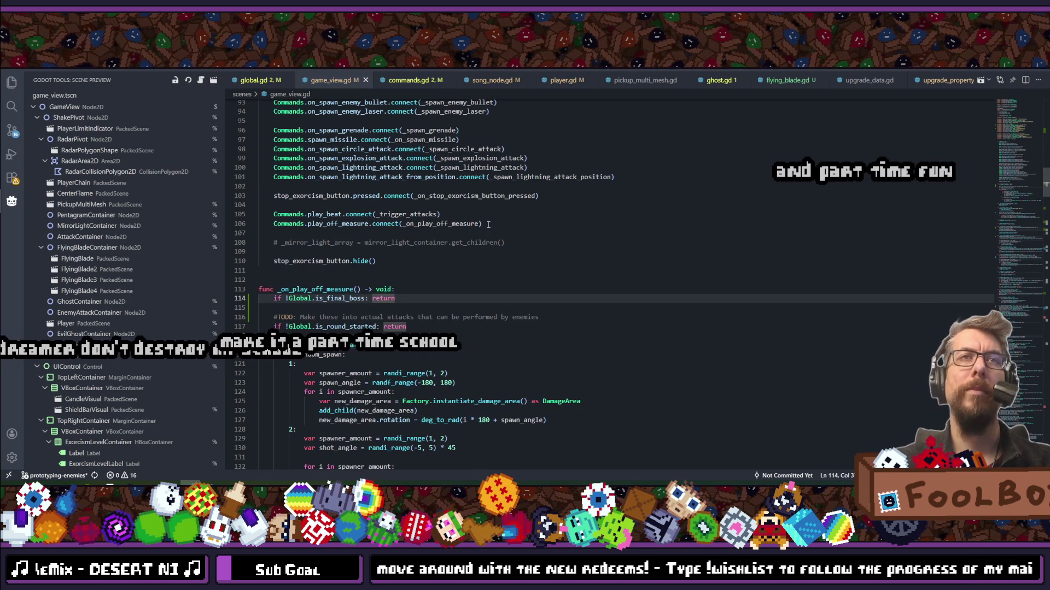
scroll(380, 163, down, 15)
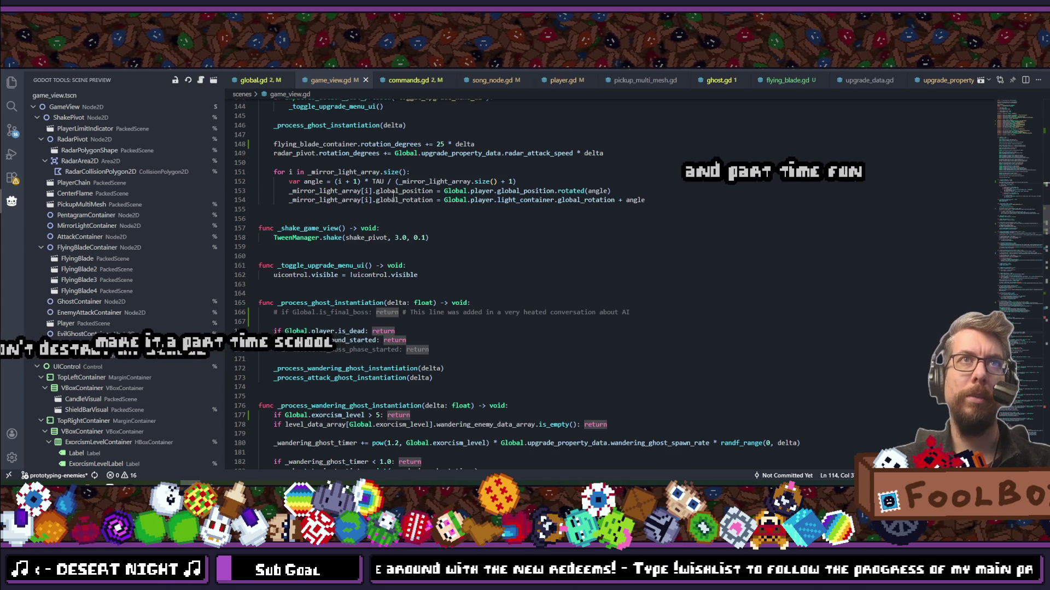
scroll(395, 165, down, 9)
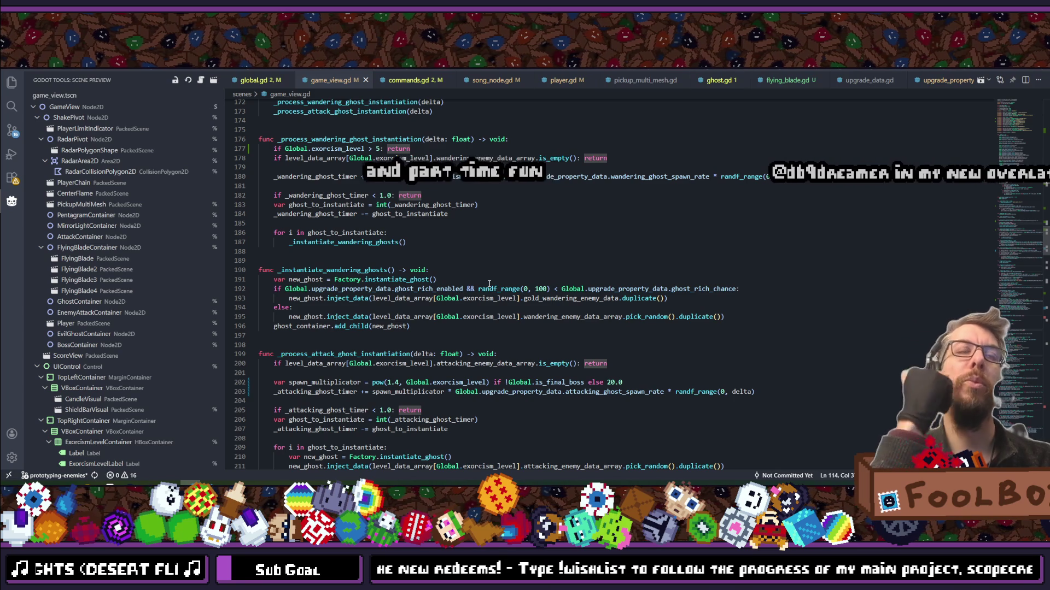
scroll(489, 284, up, 12)
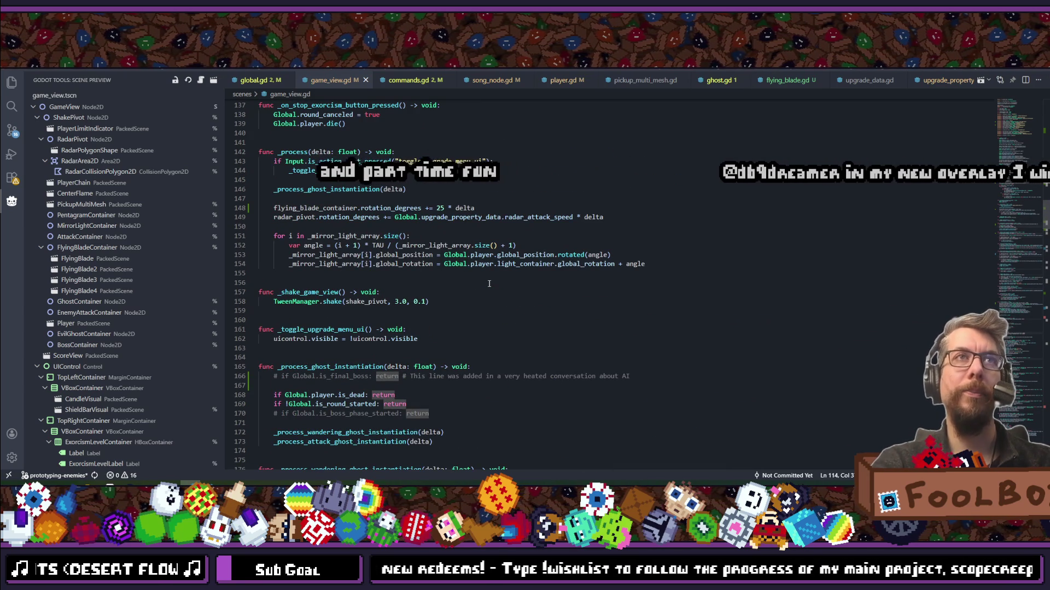
scroll(489, 283, up, 3)
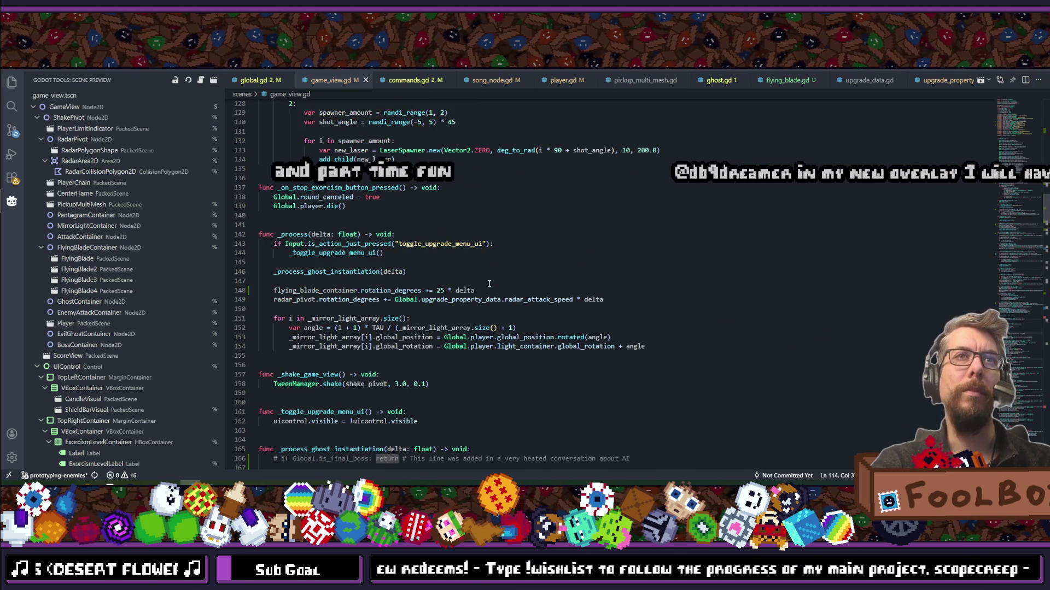
scroll(489, 283, up, 5)
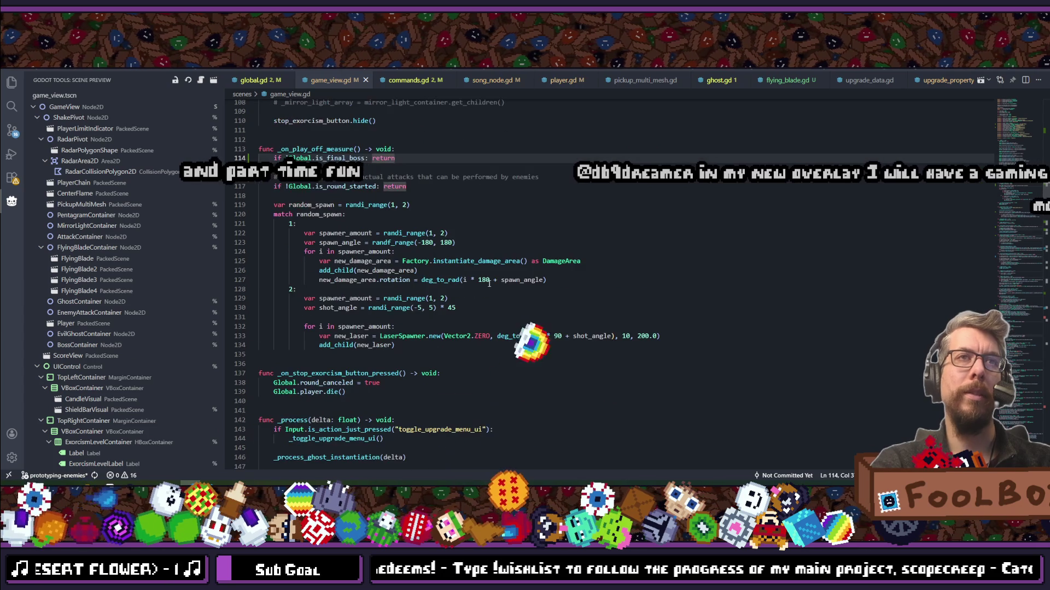
scroll(488, 283, down, 4)
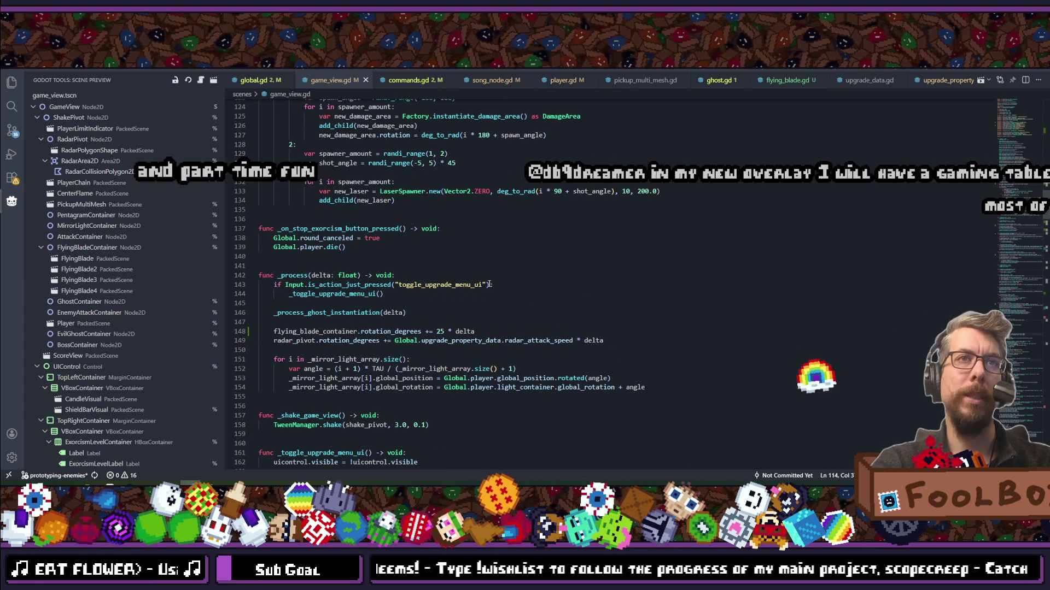
scroll(488, 284, up, 12)
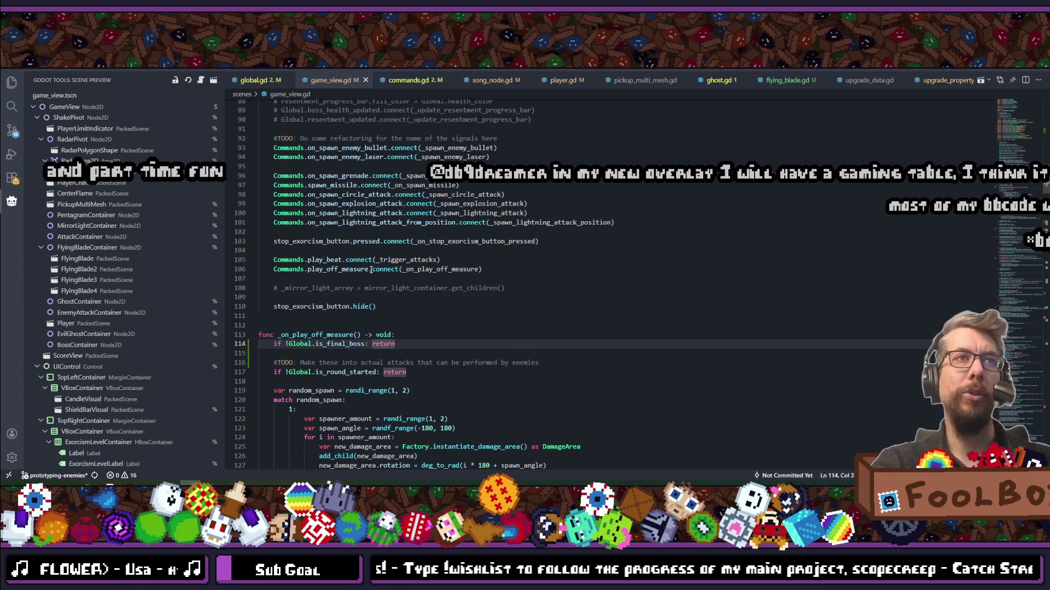
ctrl+click(417, 261)
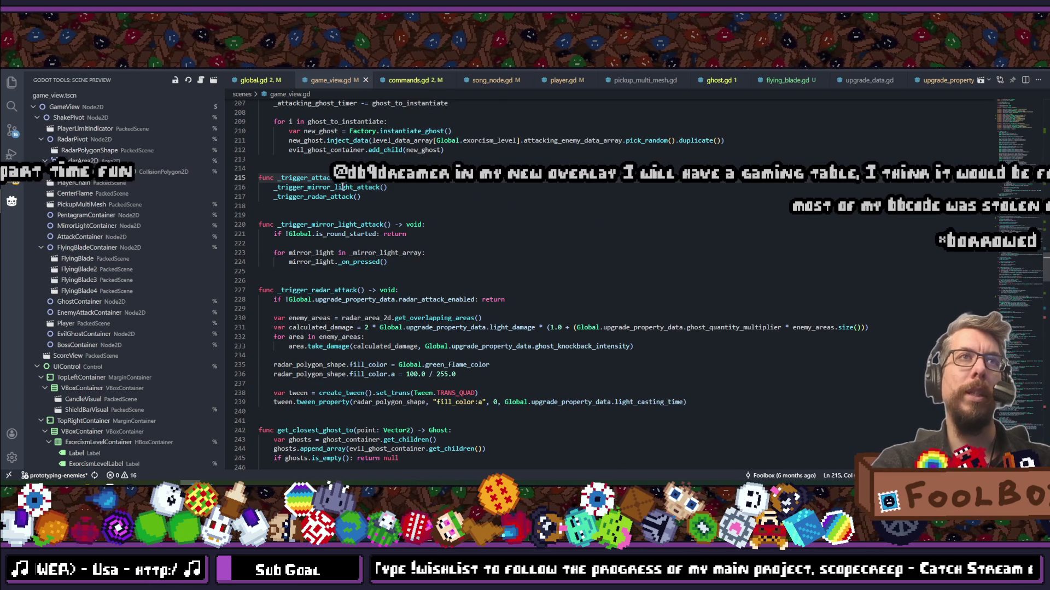
Select the _trigger_mirror_light_attack name and scroll up through game_view.gd.
double_click(327, 188)
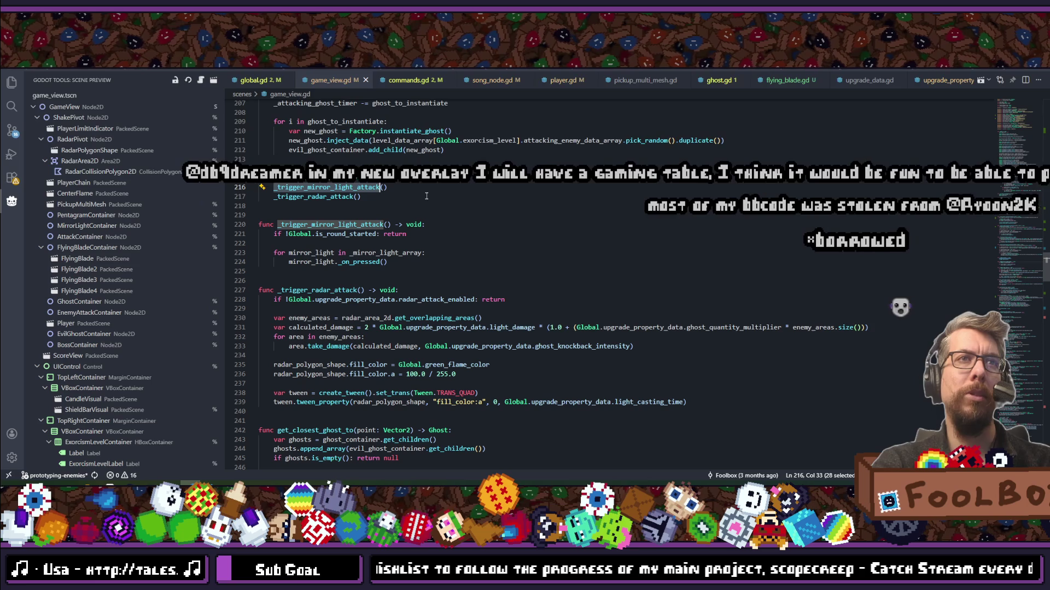
scroll(427, 196, up, 2)
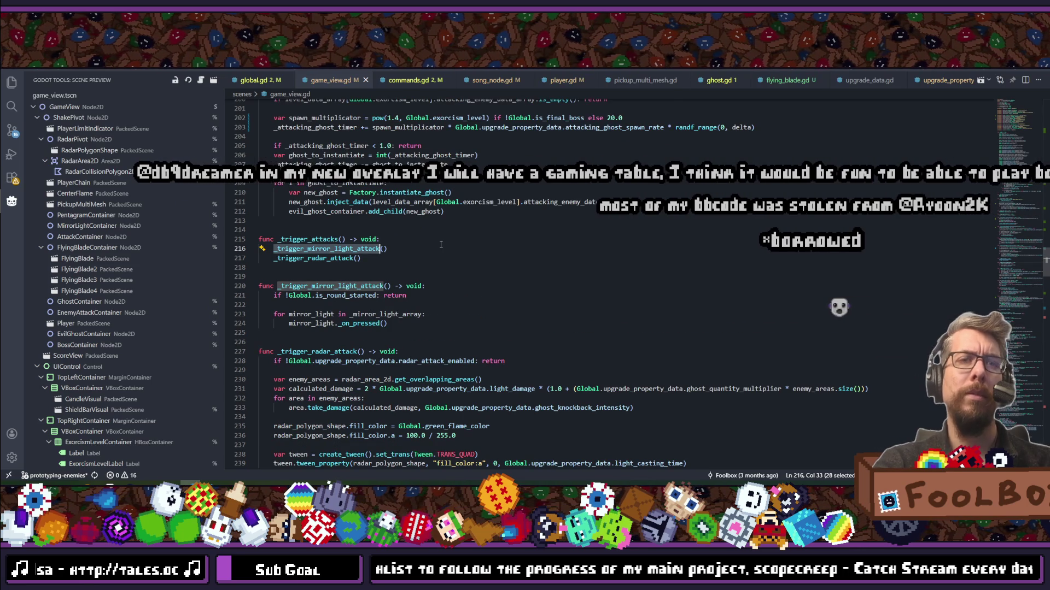
key(ctrl+p)
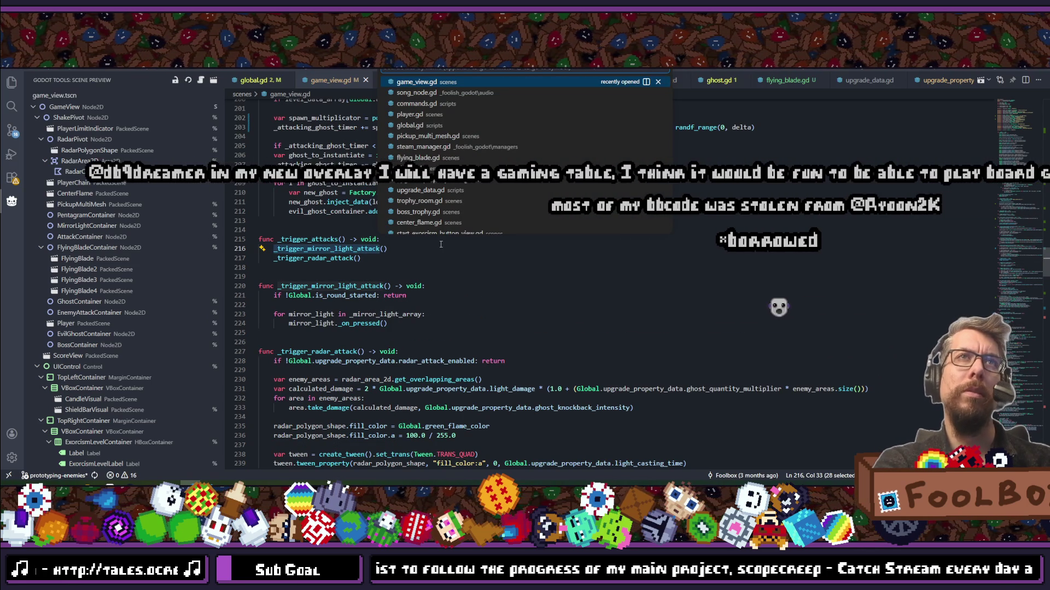
key(Escape)
Search game_view.gd for 'attack' matches, then start a new search for 'circle'.
key(ctrl+f)
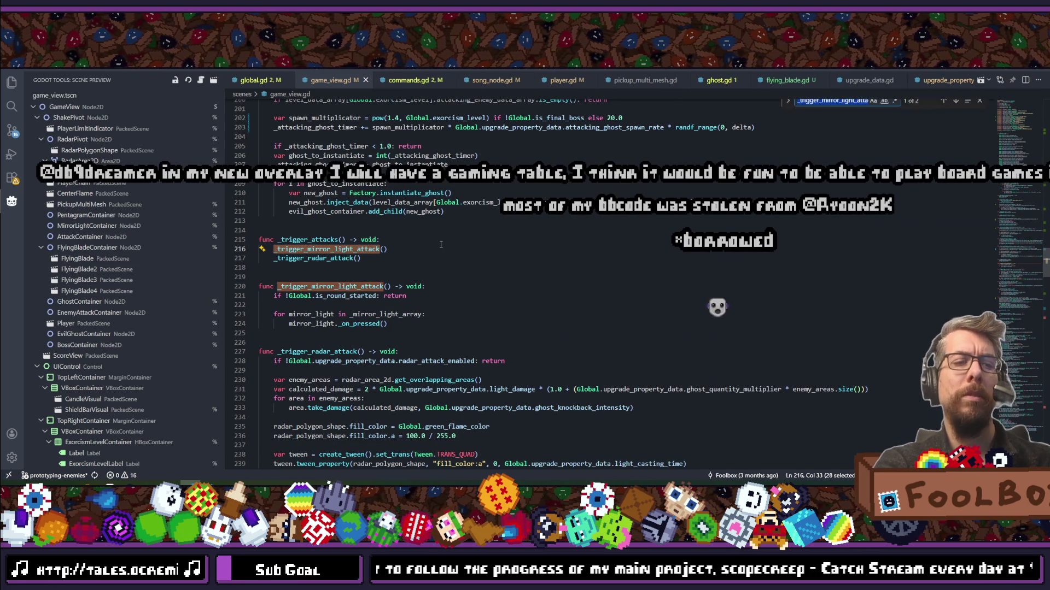
text(attacks)
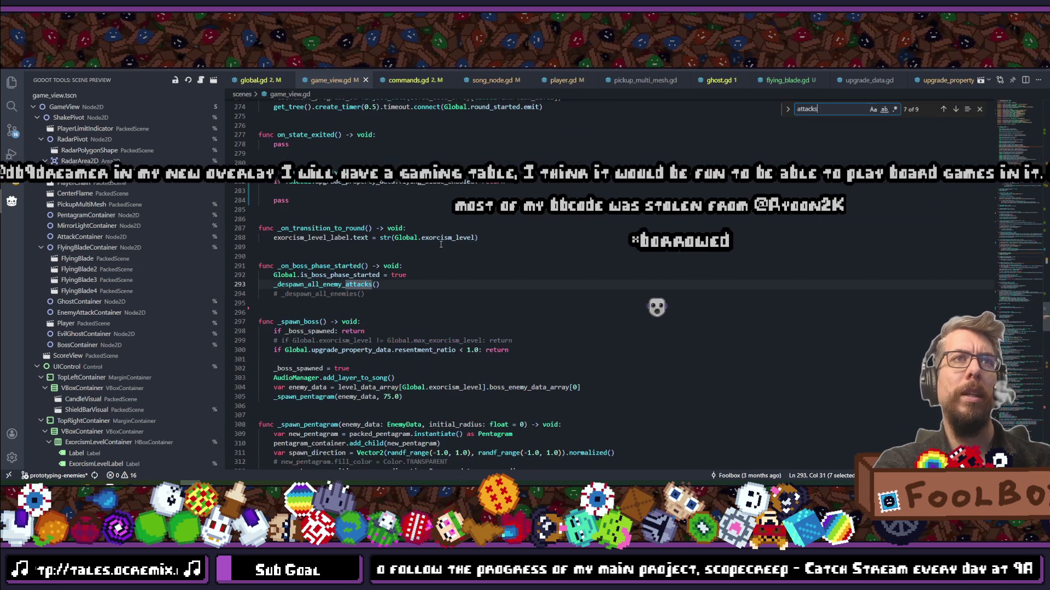
key(BackSpace)
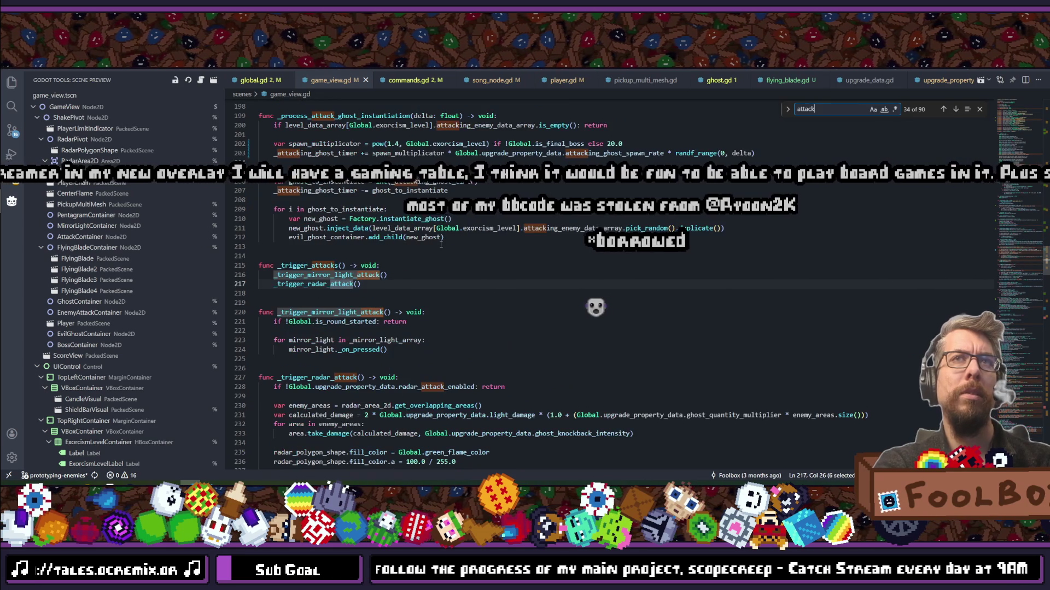
key(Return)
key(Return)
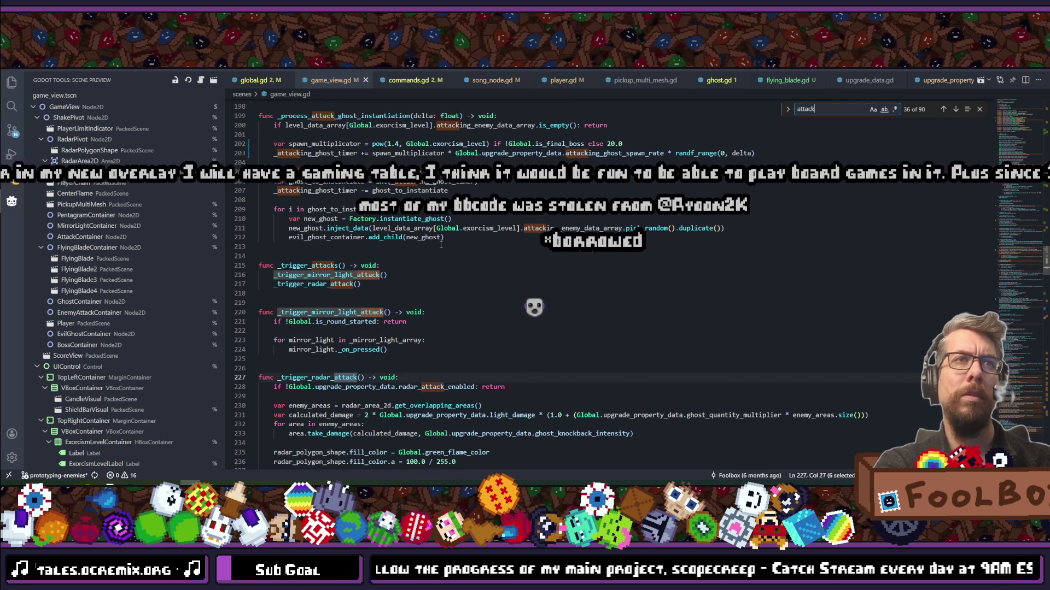
key(Return)
key(Return)
key(Escape)
key(ctrl+f)
text(circle)
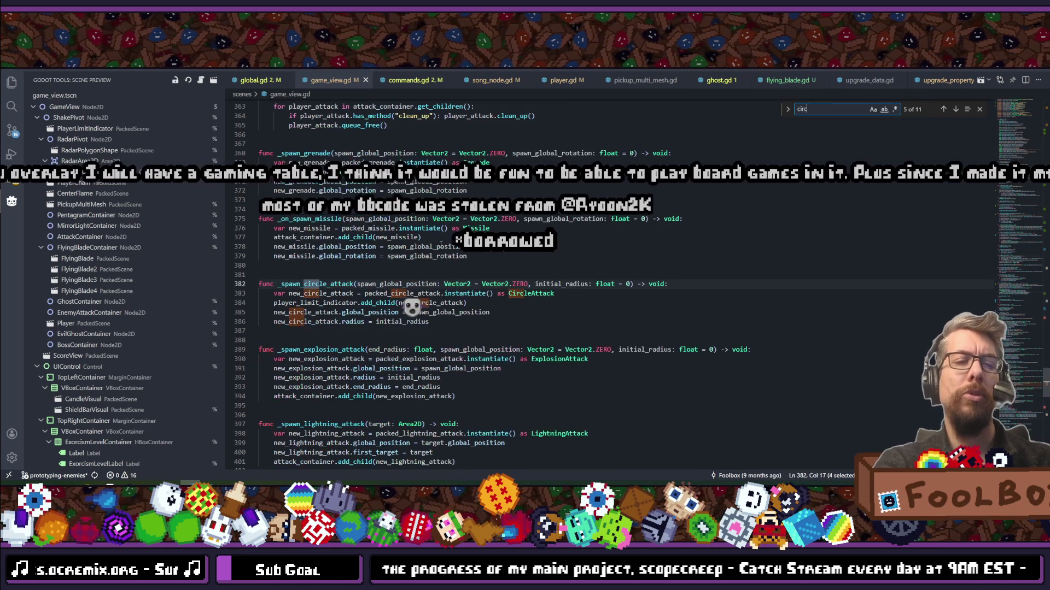
Step through the _spawn_circle_attack matches, returning to the one on line 98.
click(339, 283)
key(ctrl+f)
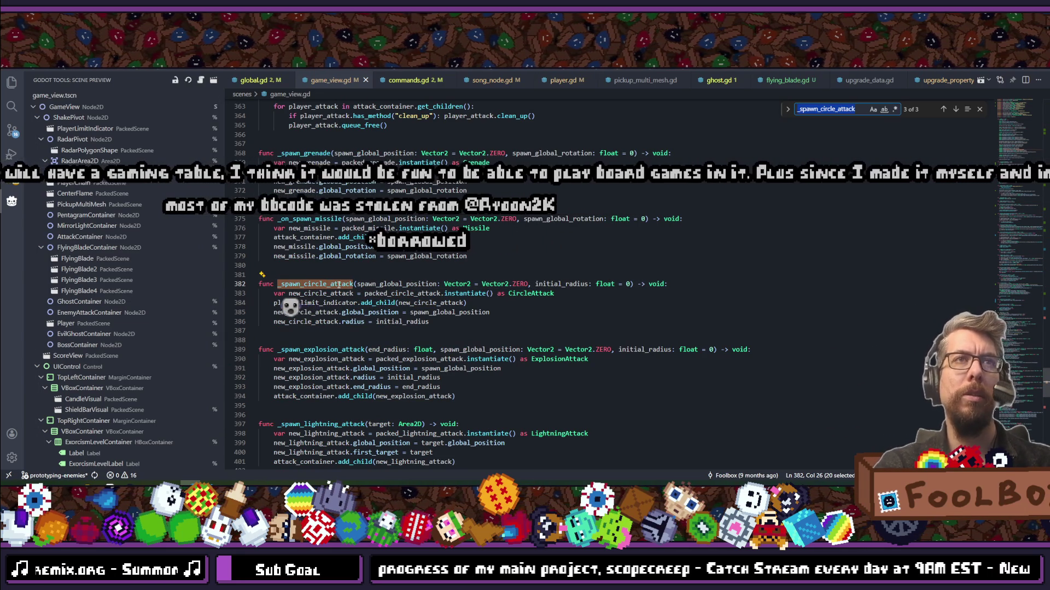
key(Return)
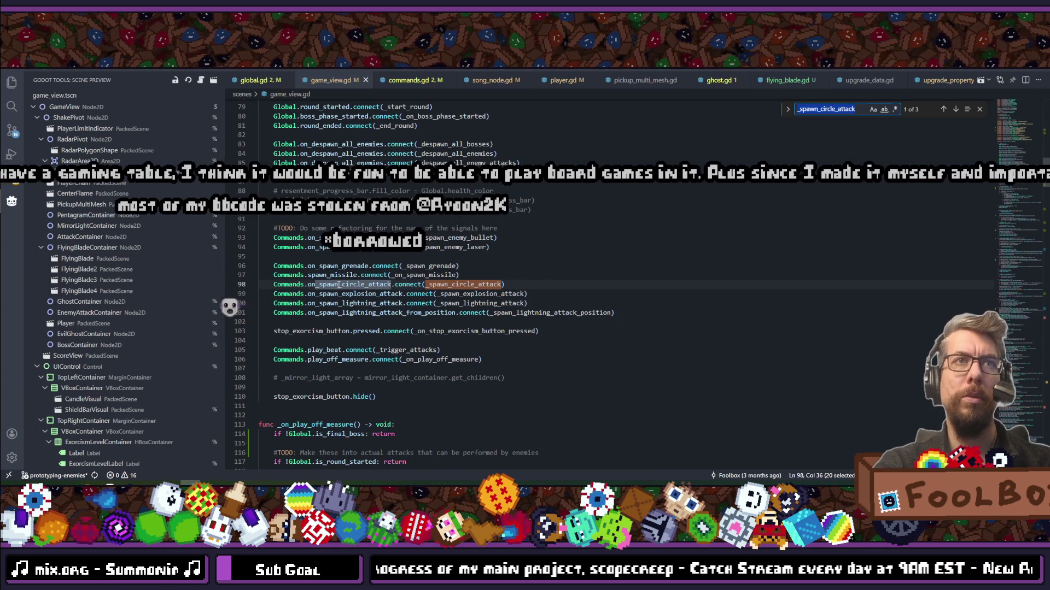
key(Return)
key(Return)
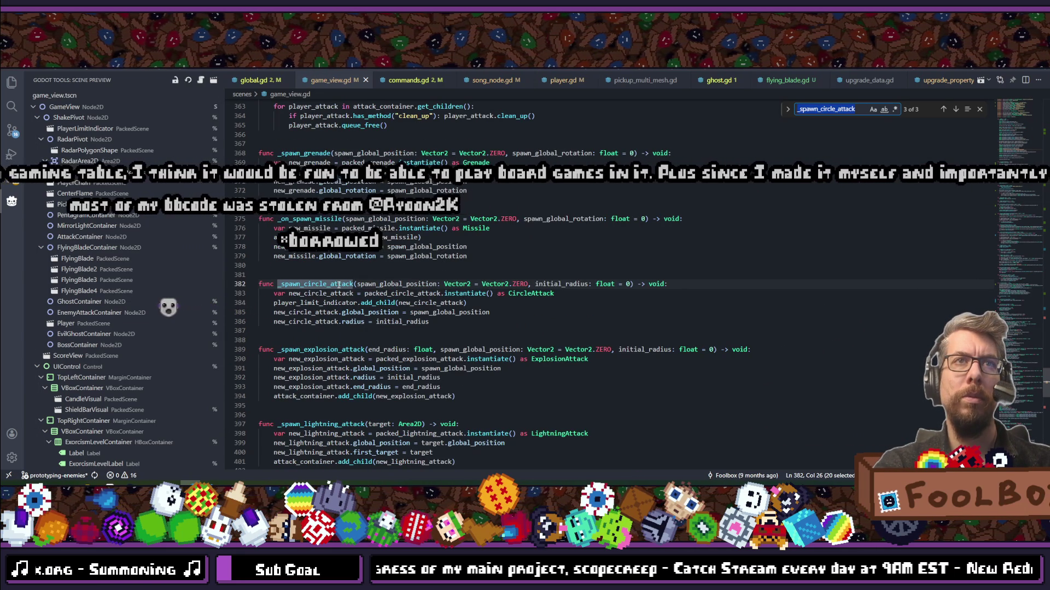
key(Return)
key(Return)
key(Return)
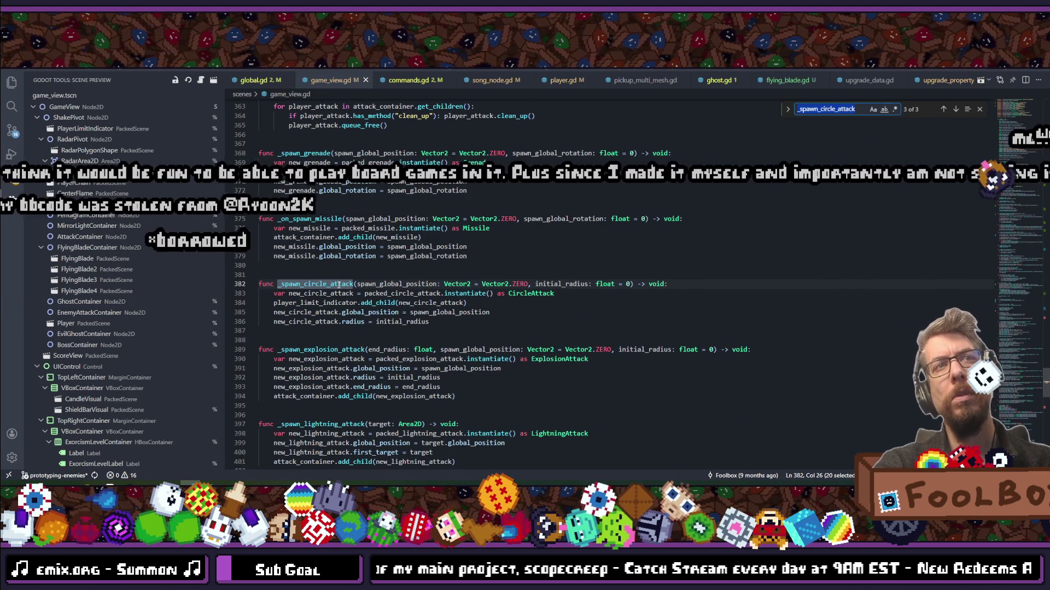
key(Return)
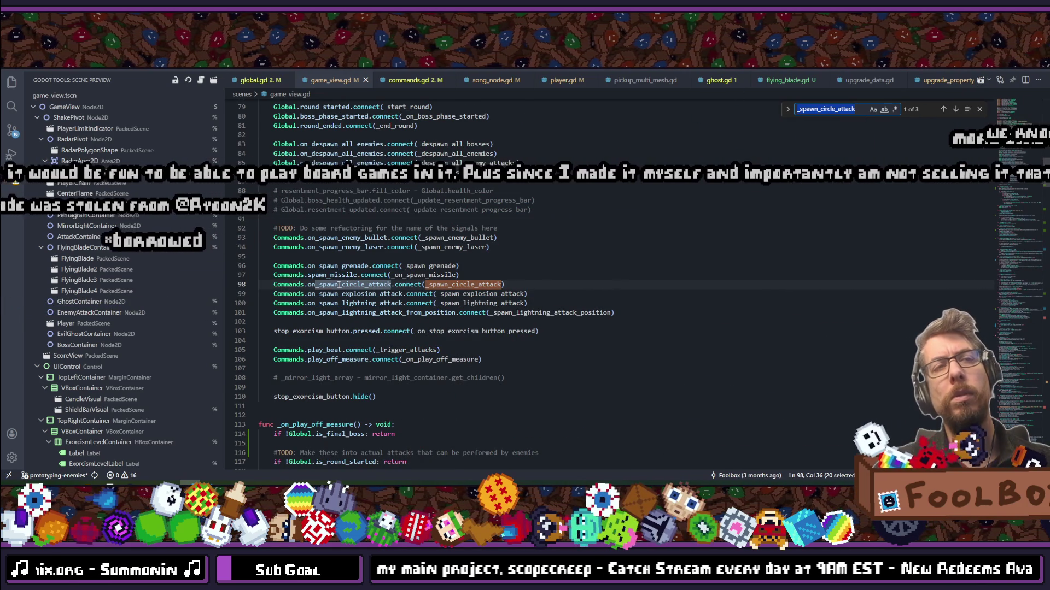
Find all references to on_spawn_circle_attack and open its emit call in center_flame.gd.
double_click(337, 284)
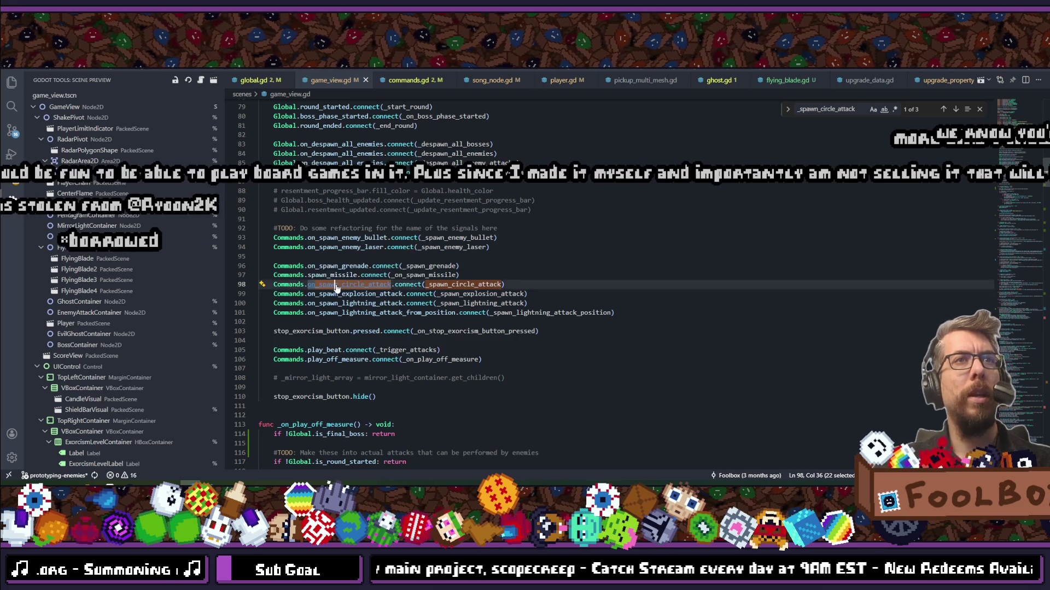
ctrl+click(337, 285)
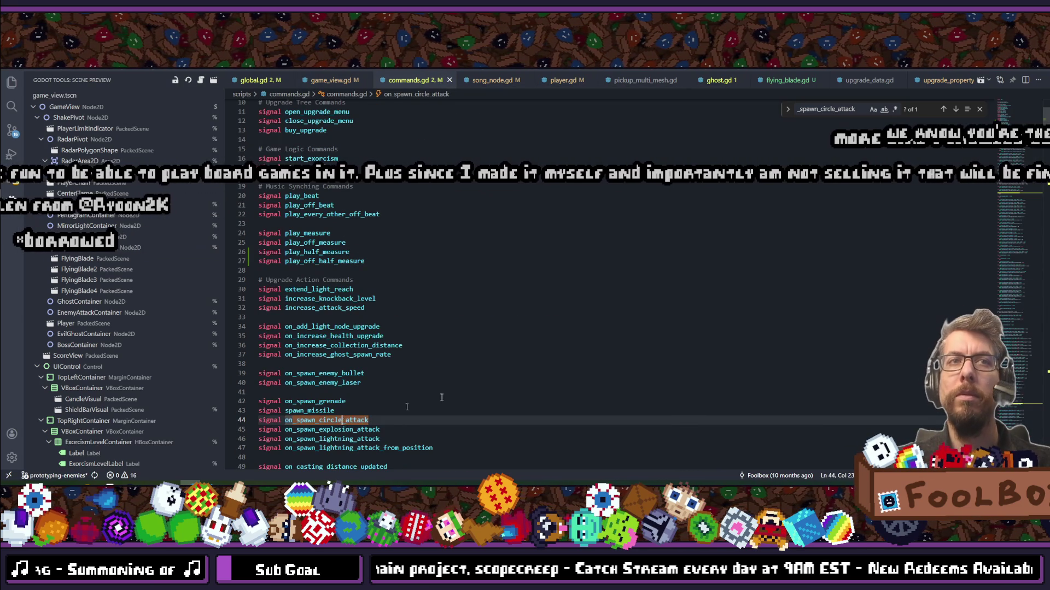
ctrl+click(356, 420)
click(668, 293)
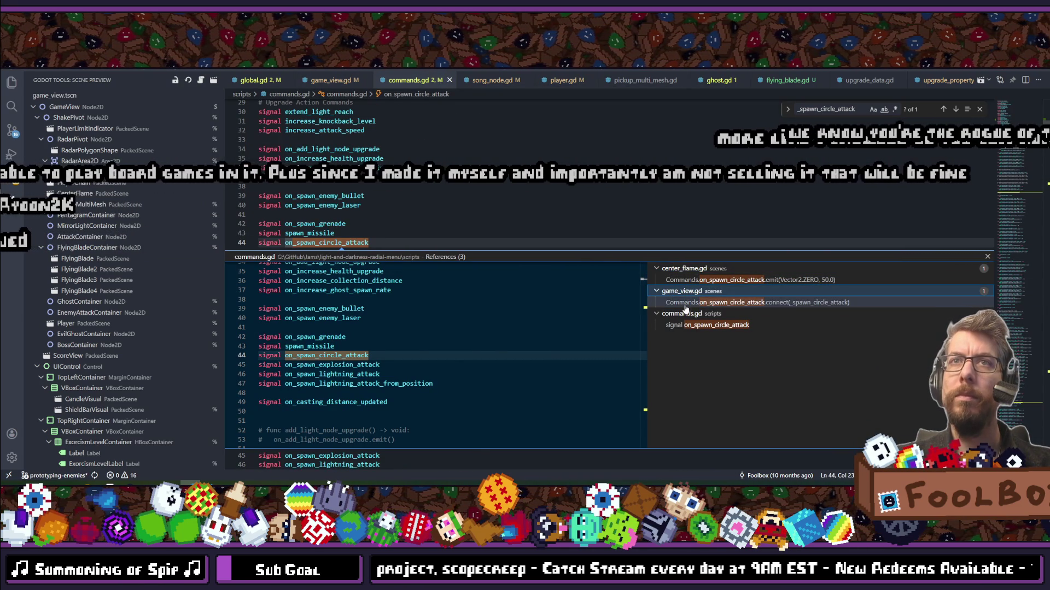
click(685, 304)
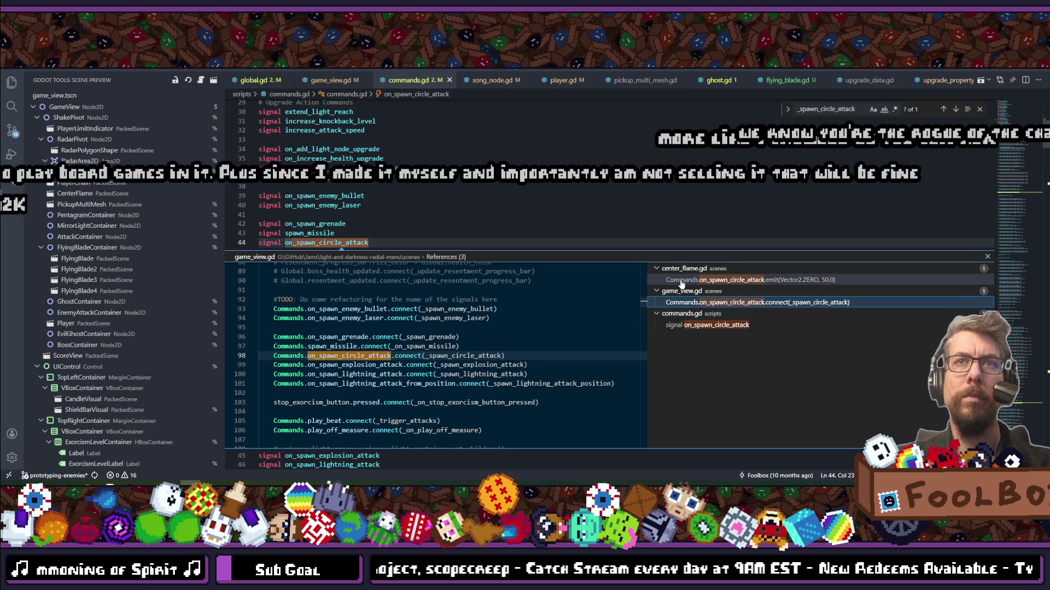
click(681, 280)
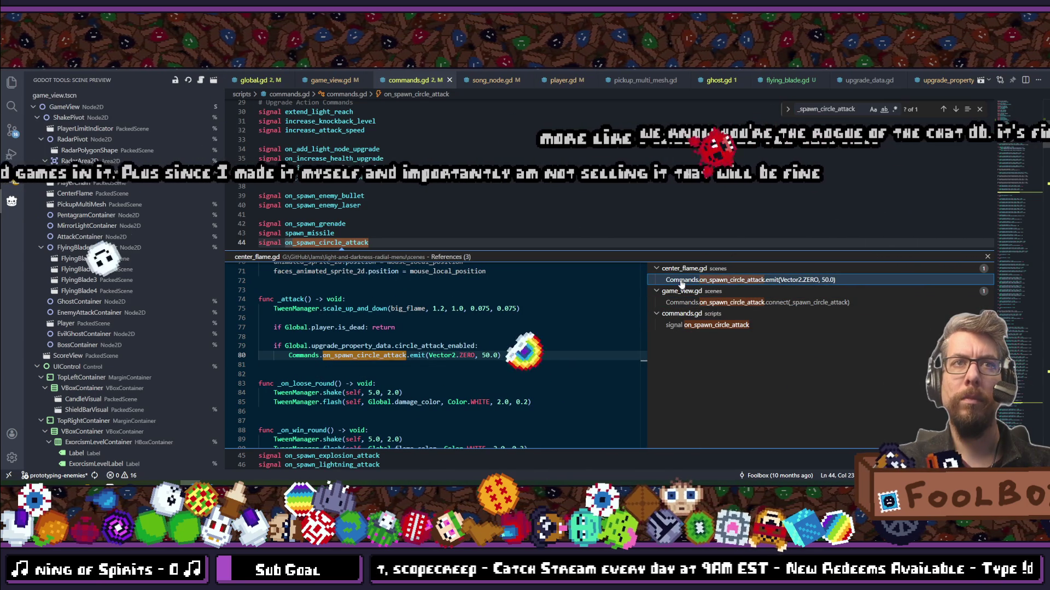
double_click(682, 281)
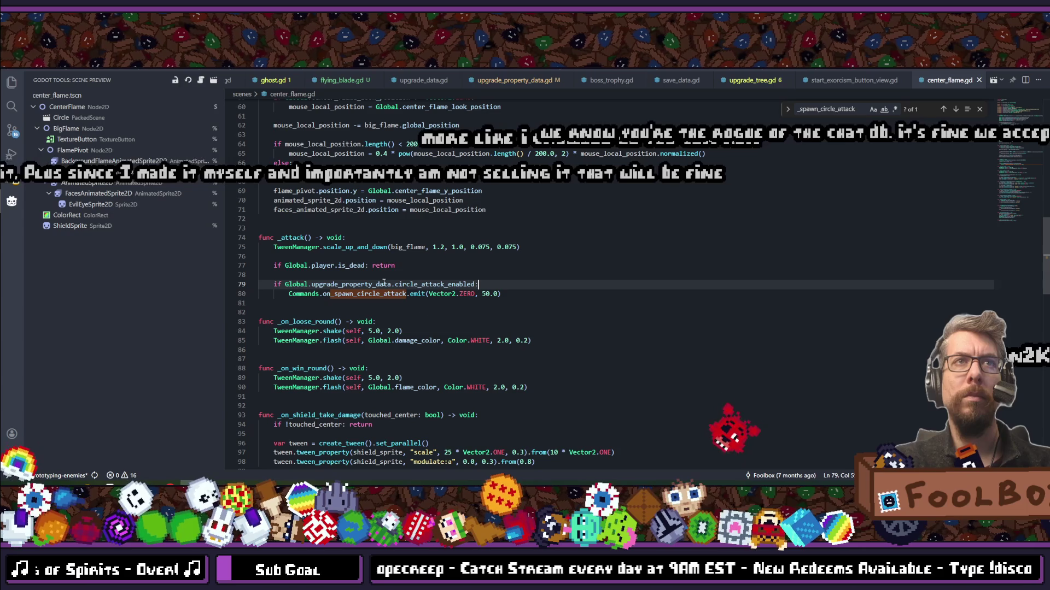
Insert a new line after the scale tween in center_flame.gd's _attack function.
mouse_move(357, 265)
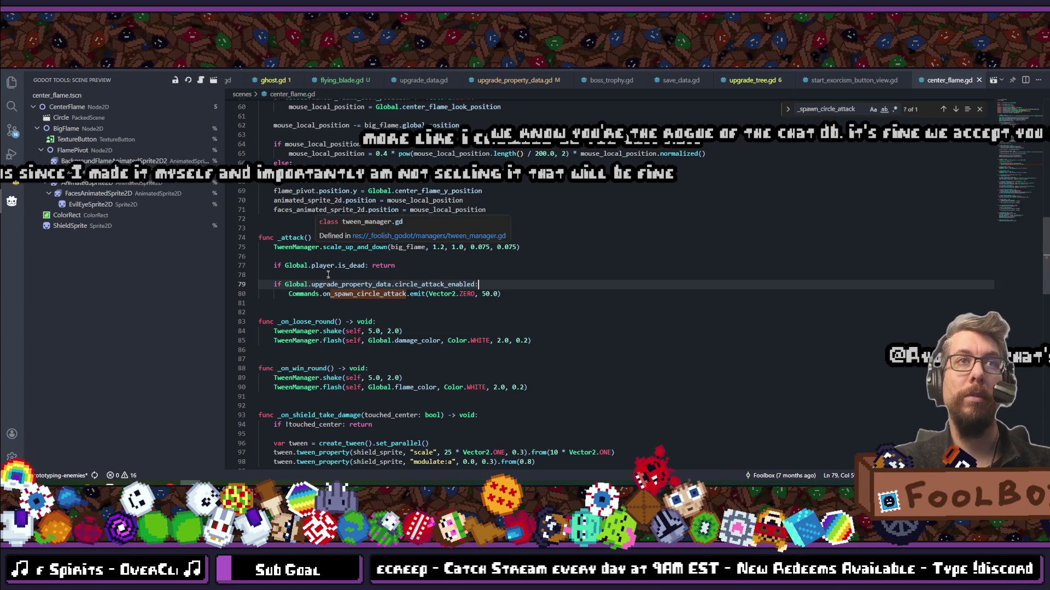
mouse_move(326, 287)
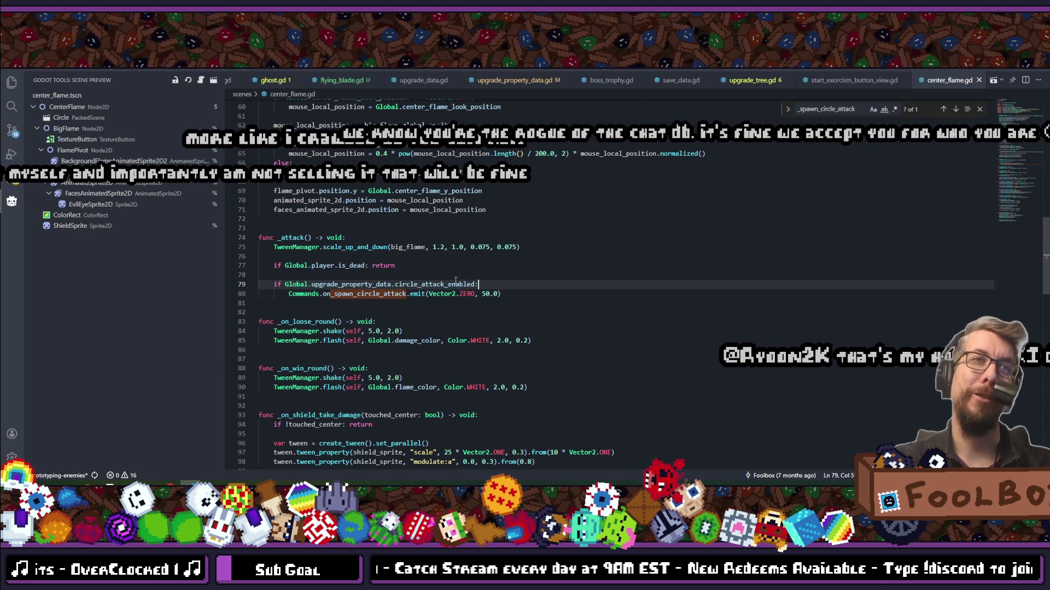
click(515, 298)
click(491, 285)
click(511, 294)
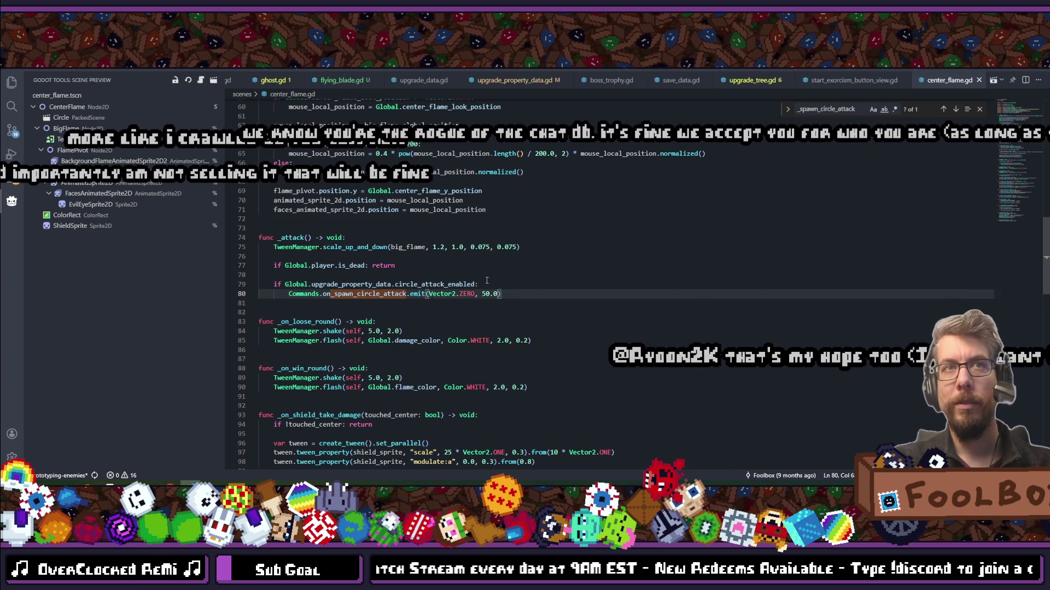
click(447, 256)
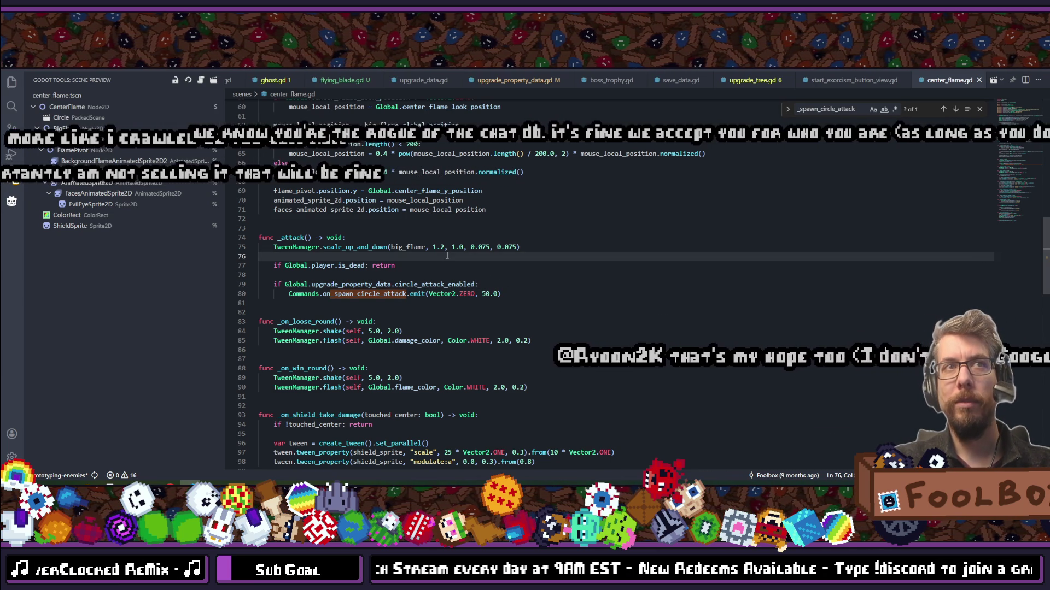
key(Return)
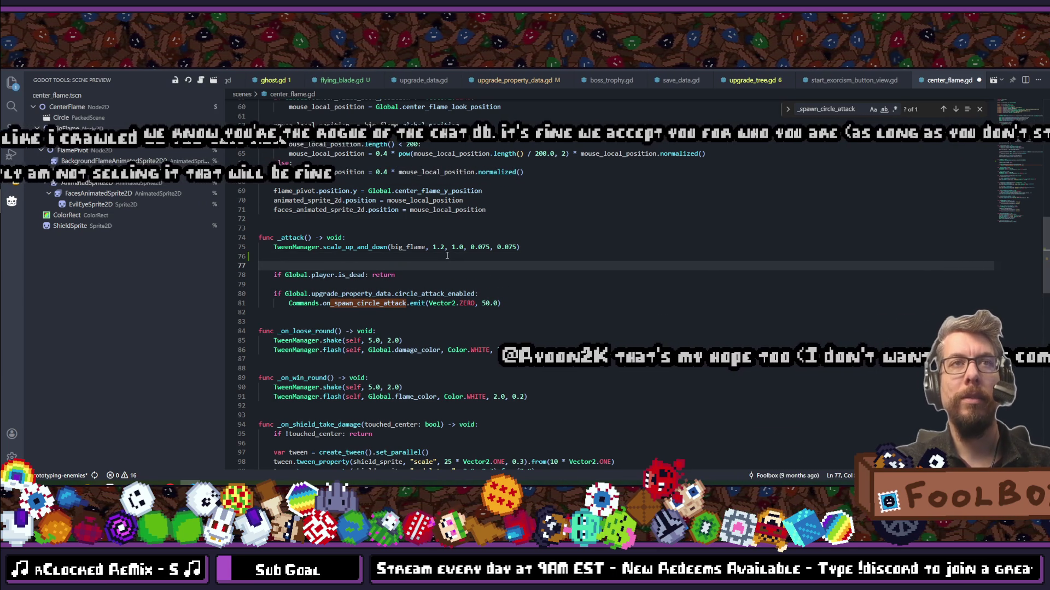
text(if G)
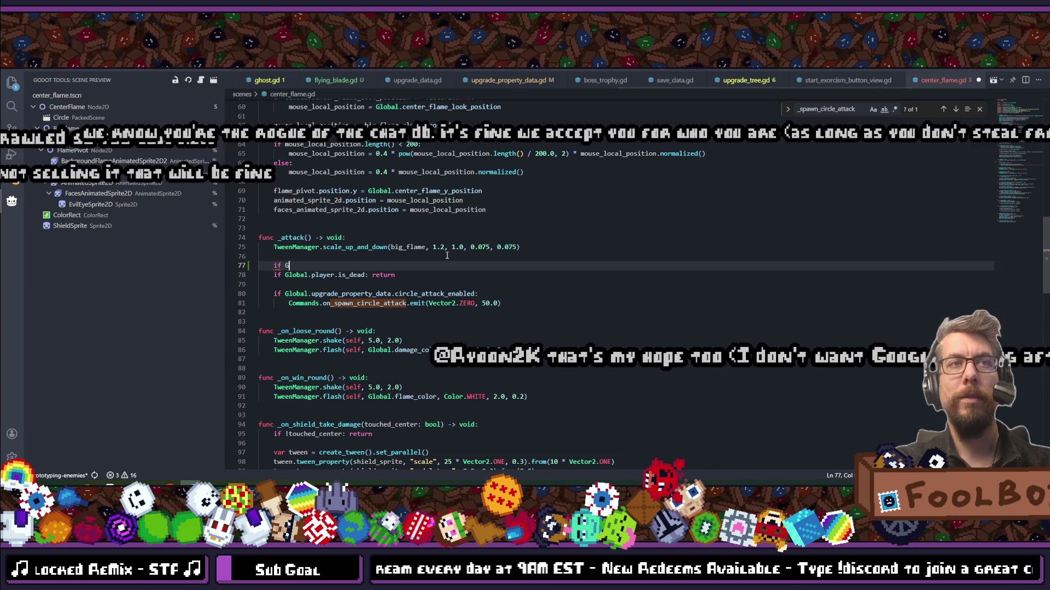
Add 'if Global.is_final_boss: return' to _attack and save the script.
text(lobal.)
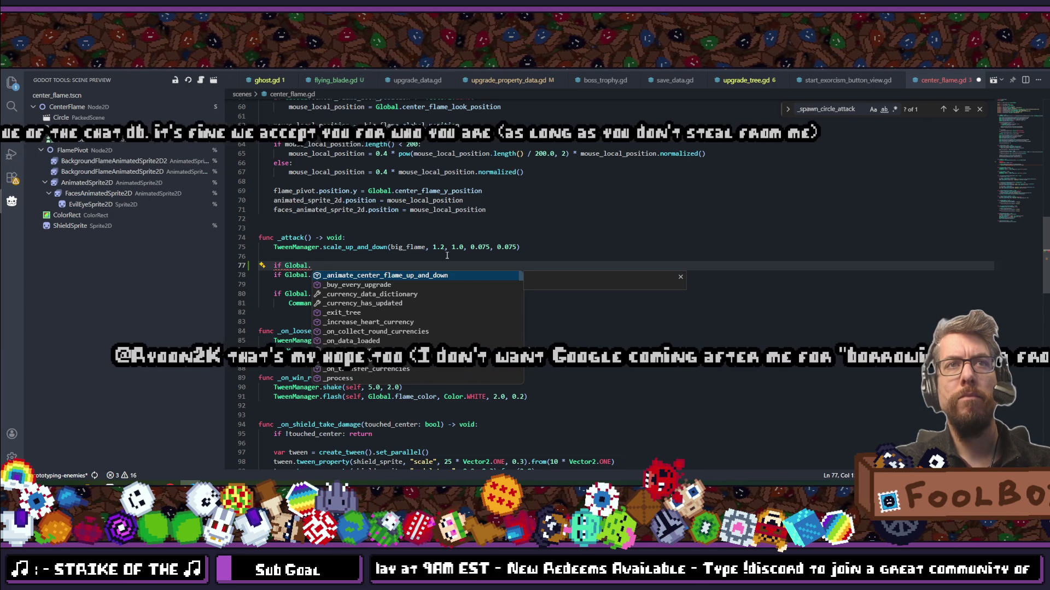
text(is_)
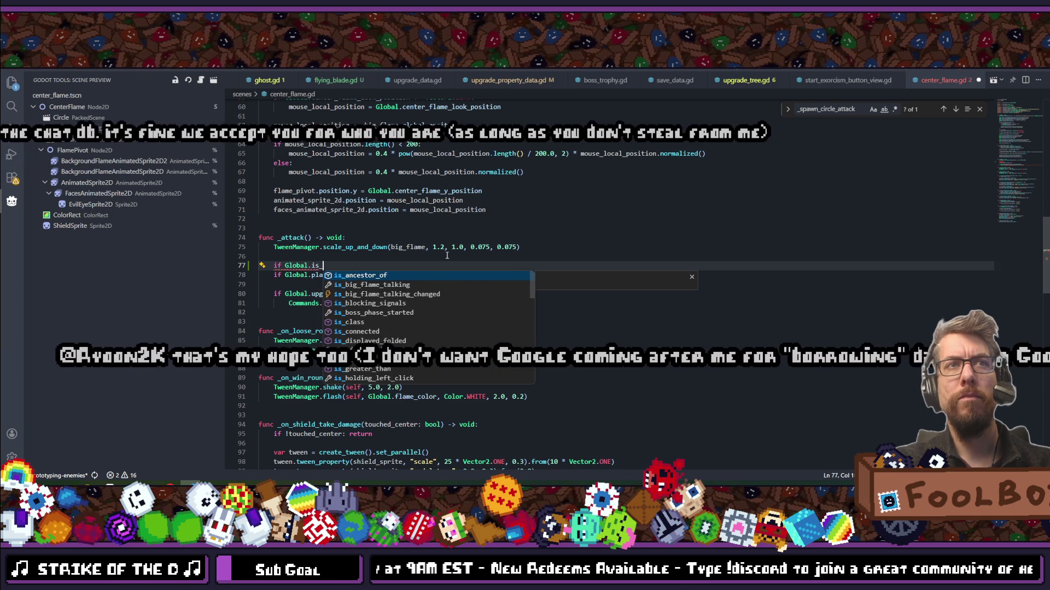
text(final)
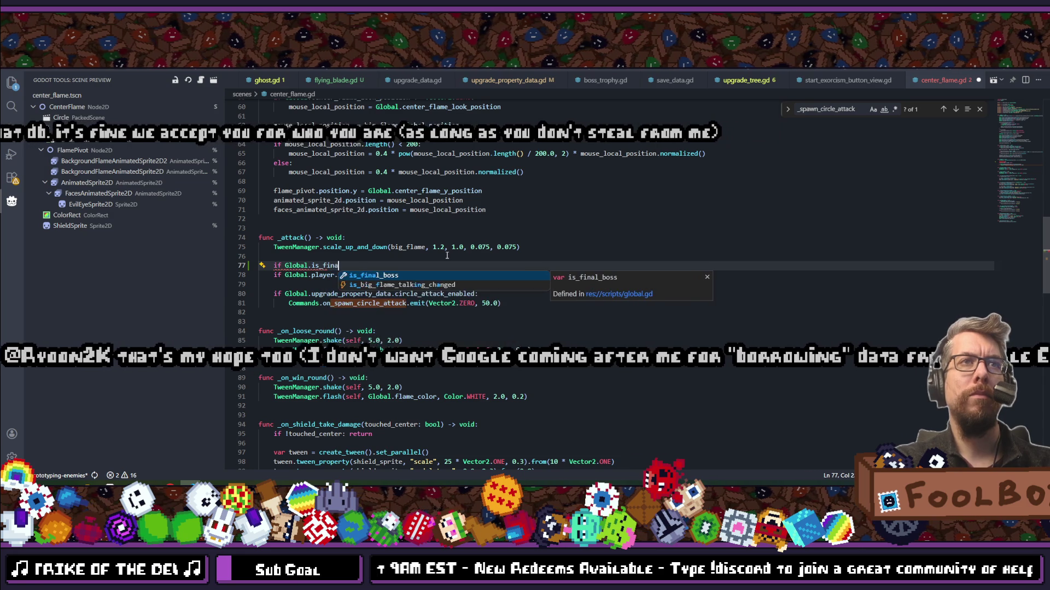
key(Return)
text(eturn)
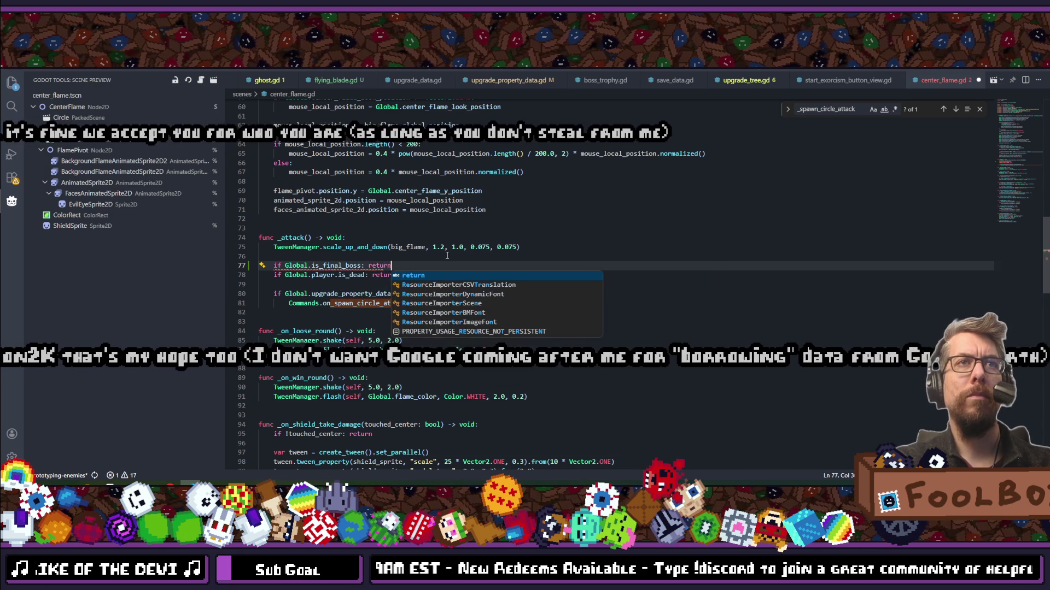
click(447, 255)
key(ctrl+s)
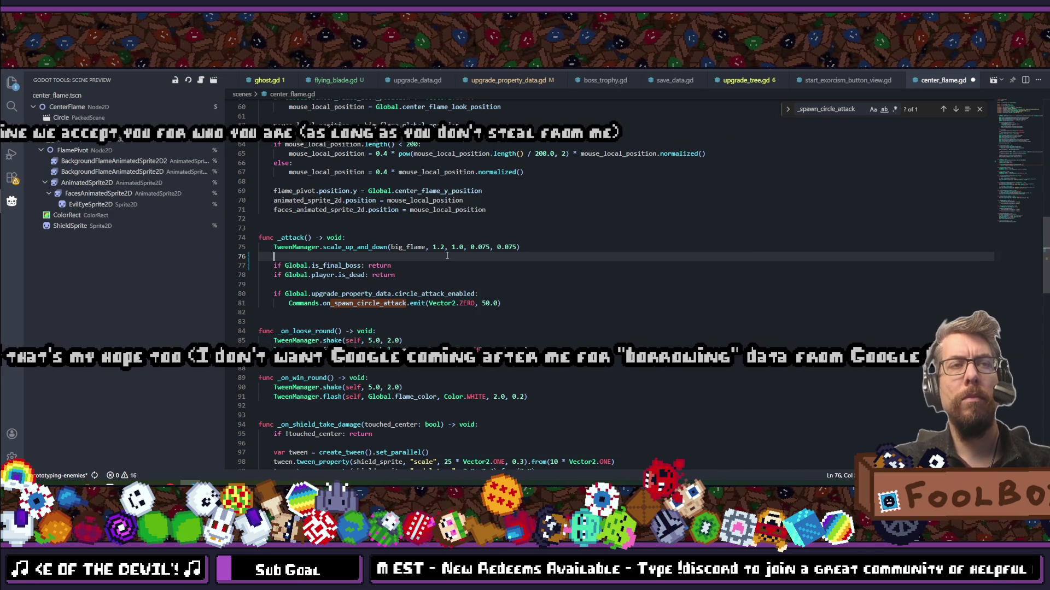
Add a '#TODO: Move this code into the GameView?' comment above the final-boss check.
key(Return)
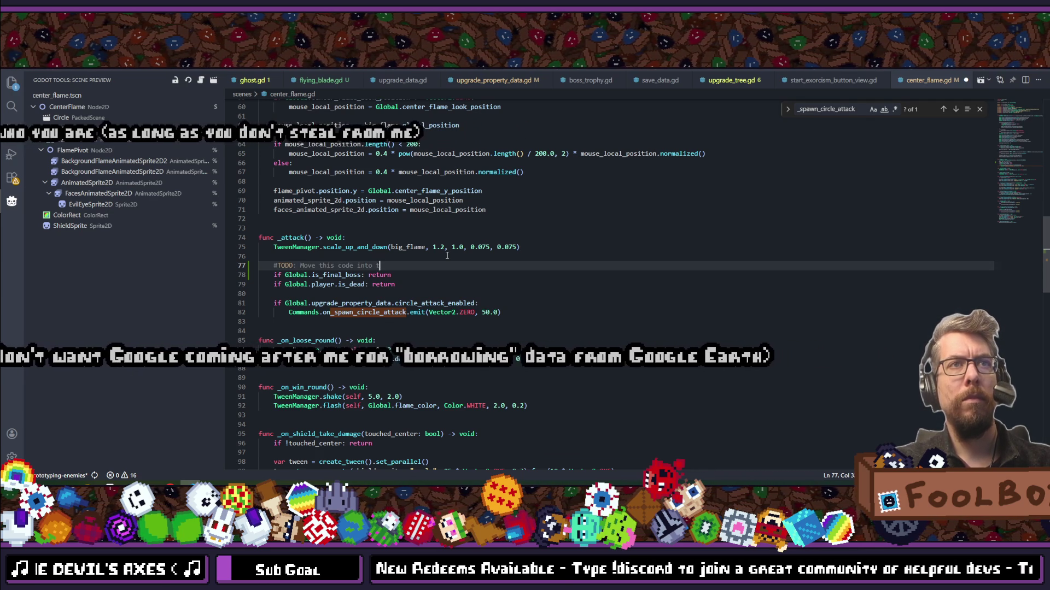
text(#TODO: Move this code into the GameView)
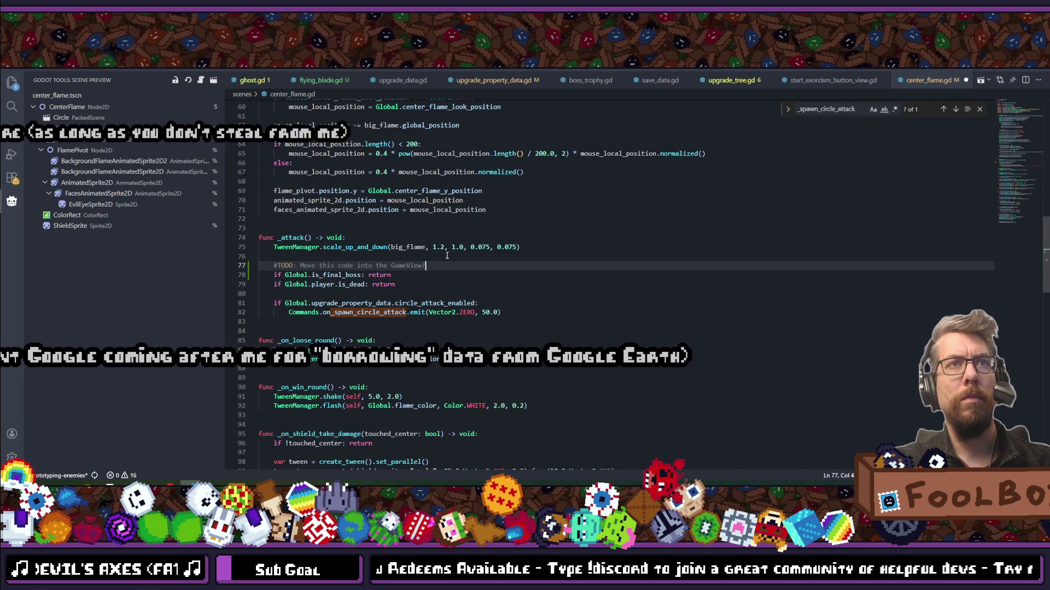
key(Return)
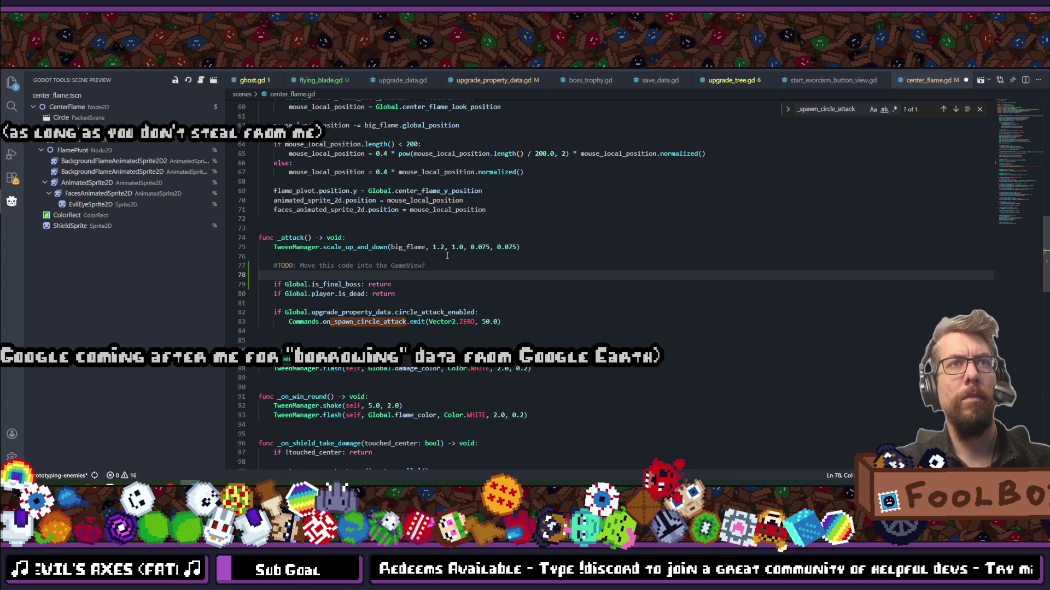
key(BackSpace)
key(Escape)
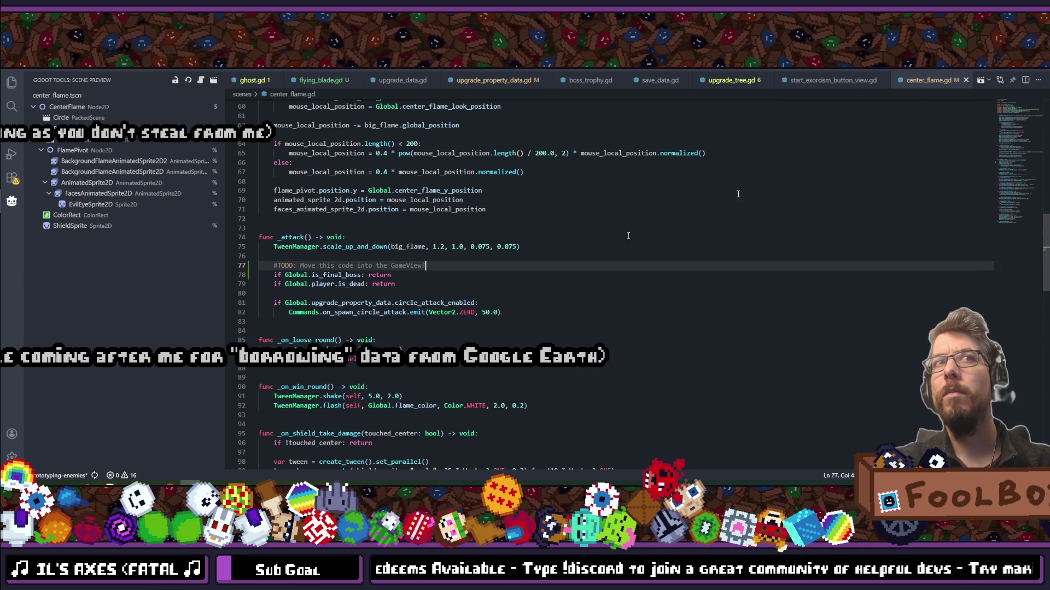
key(alt+Tab)
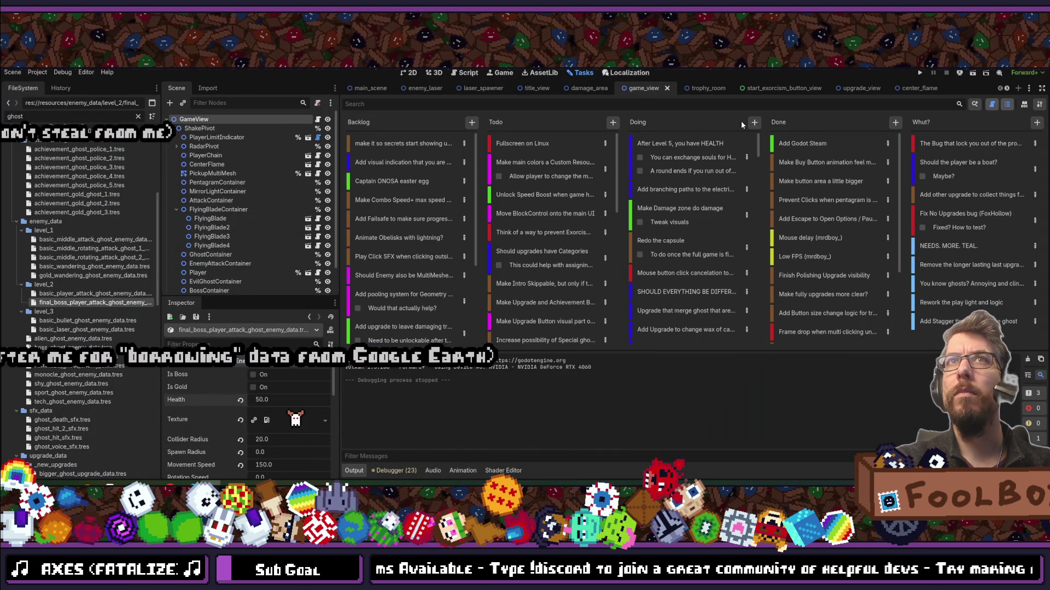
Add a 'Move CircleAttack logic into the GameView' card and drag it to the top of Doing.
click(755, 123)
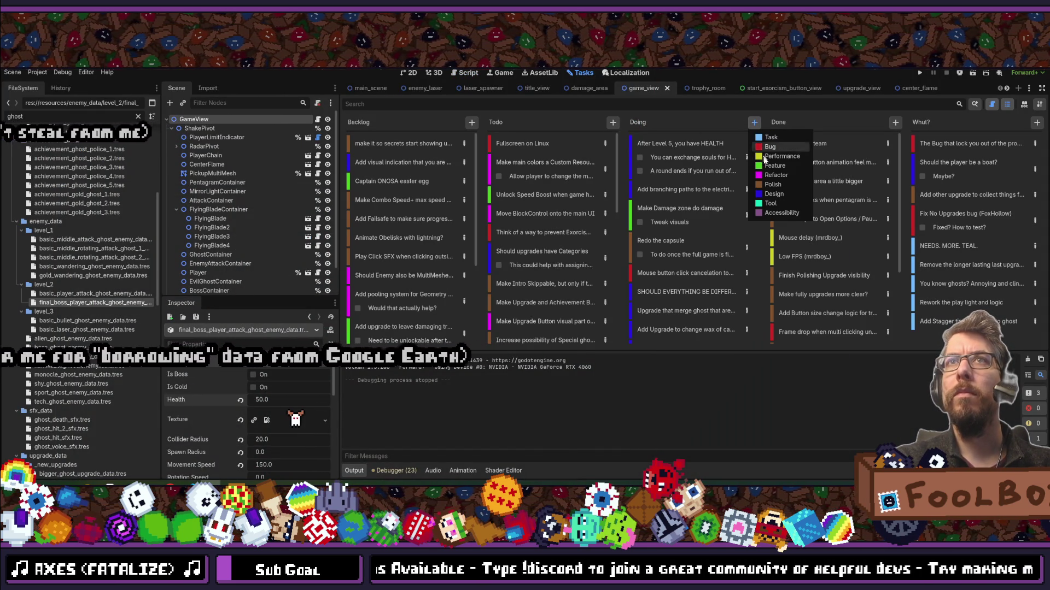
click(778, 178)
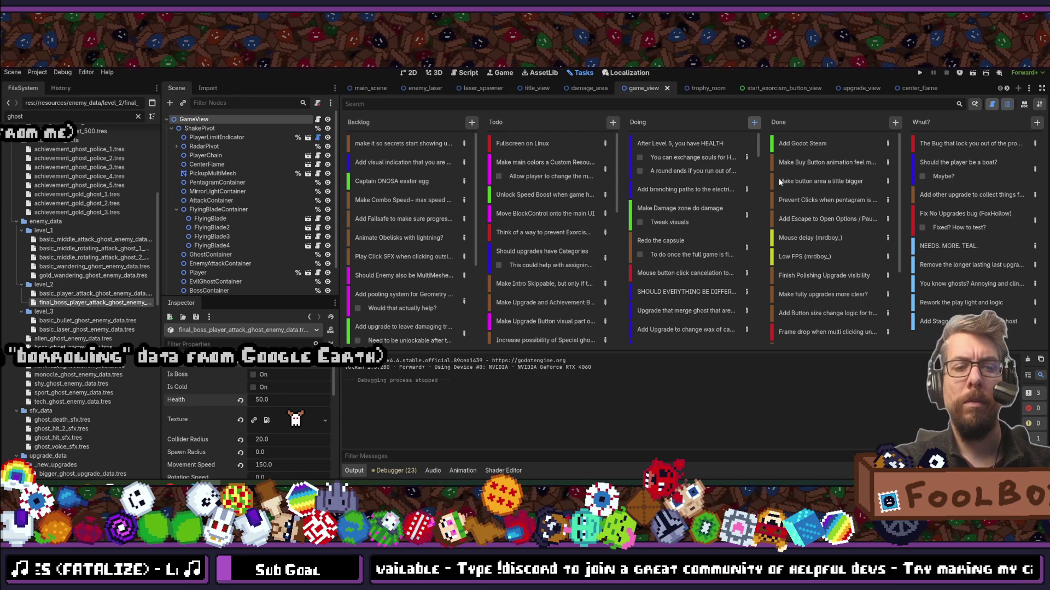
text(Move )
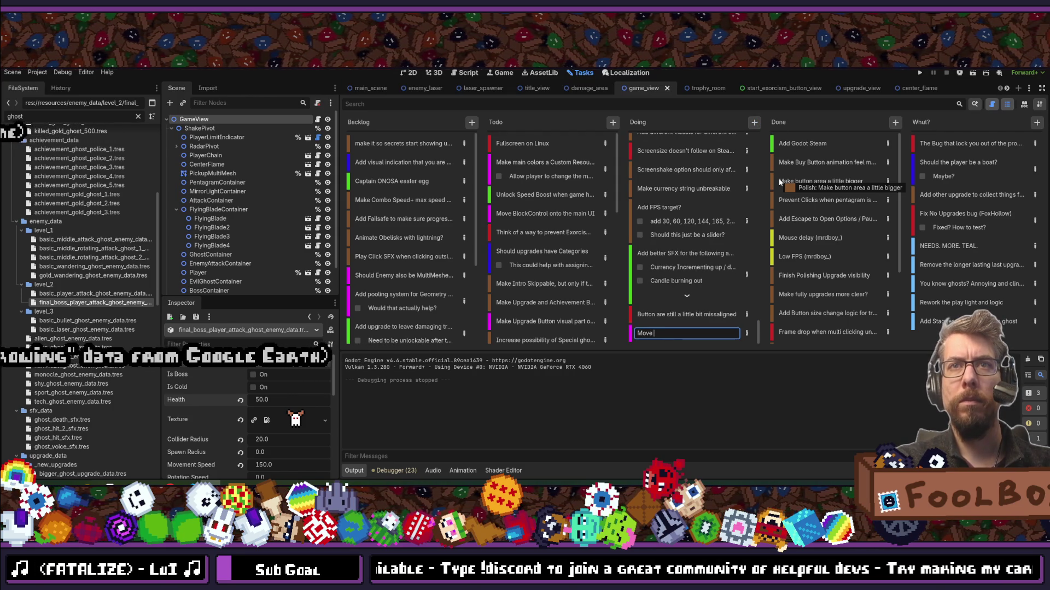
text(Circ)
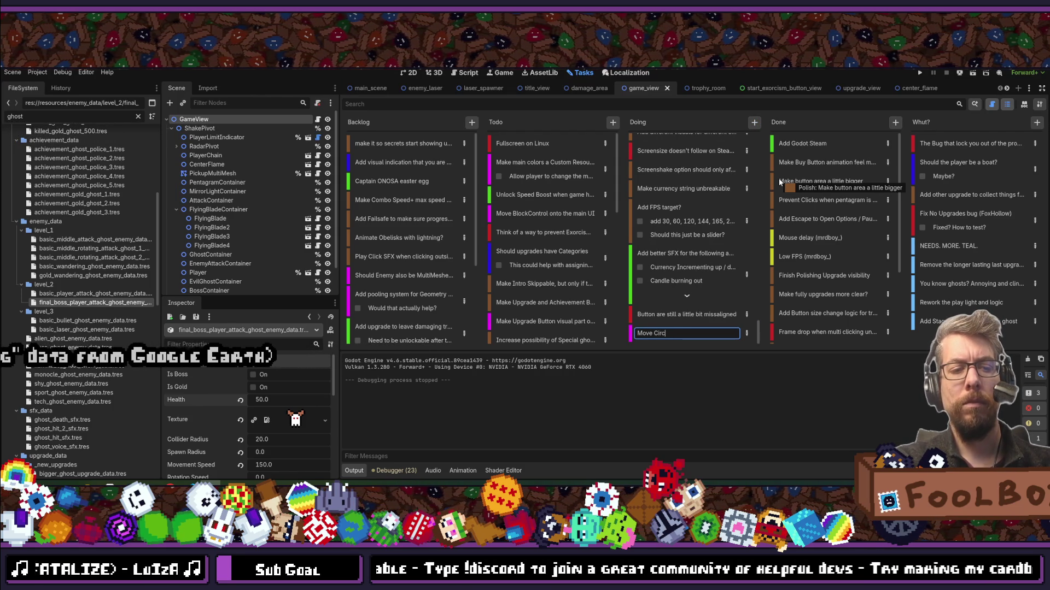
text(leAttack )
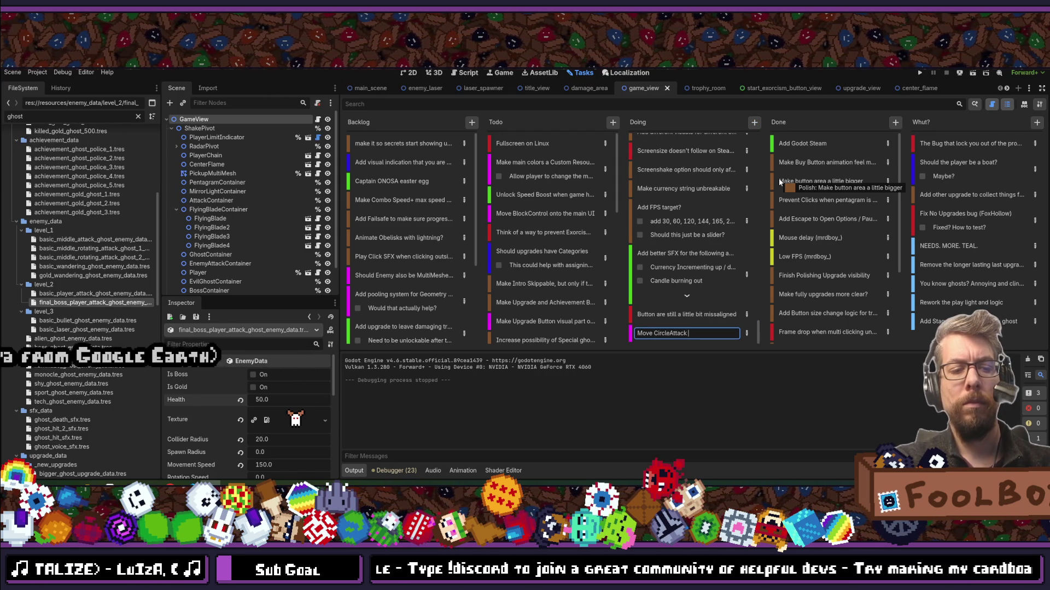
text(logic)
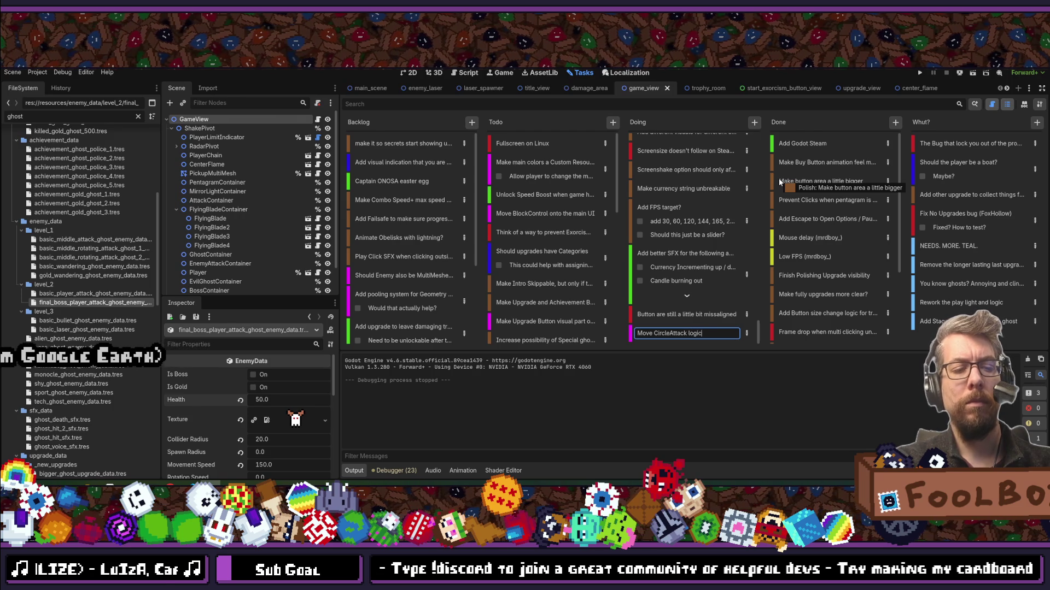
text( into the)
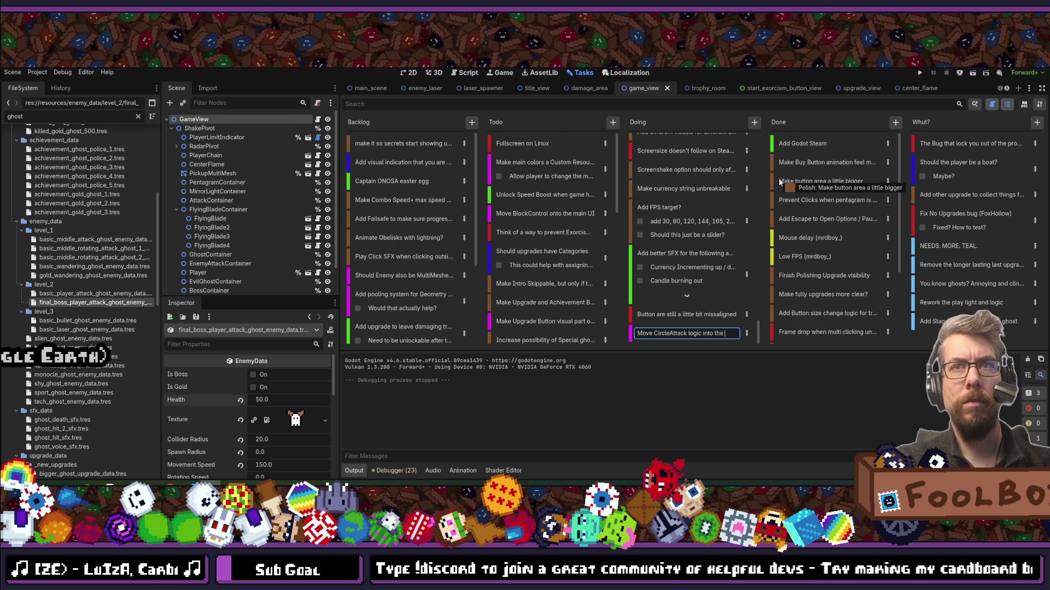
text( GameView)
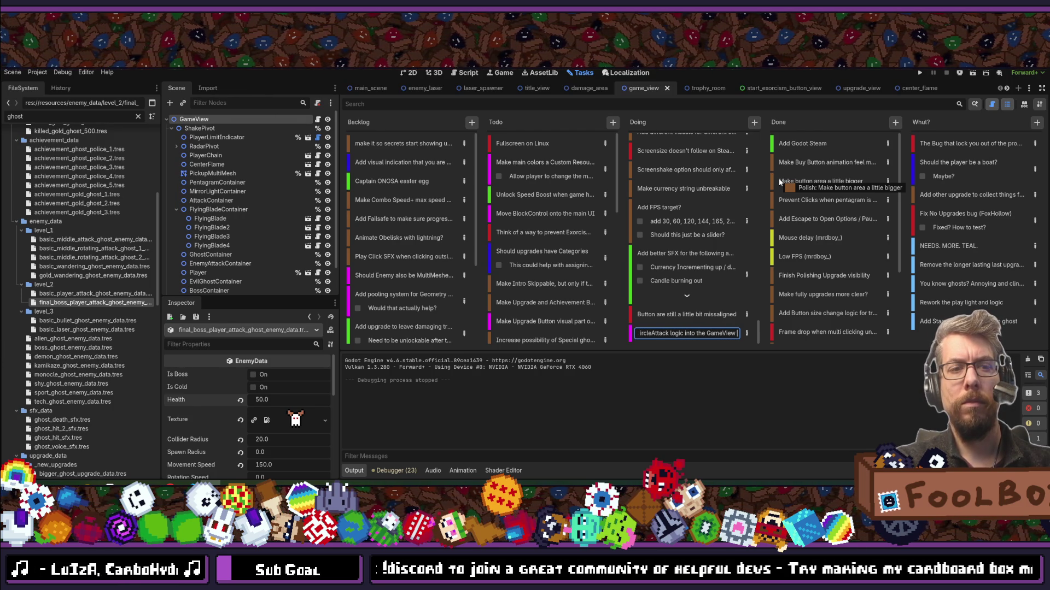
key(Return)
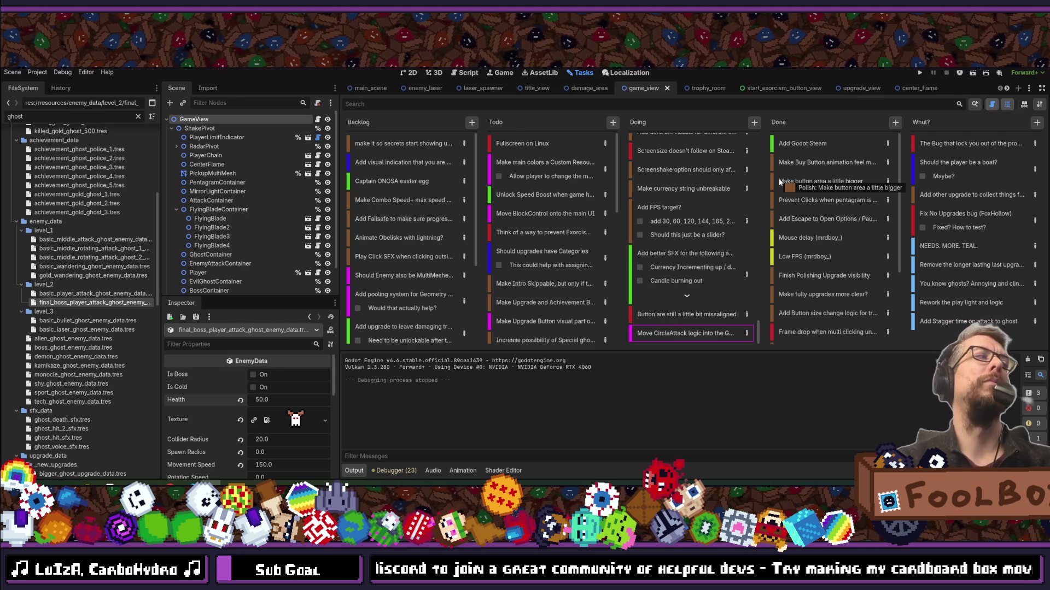
mouse_move(678, 335)
mouse_down()
mouse_move(674, 122)
mouse_move(680, 186)
mouse_up()
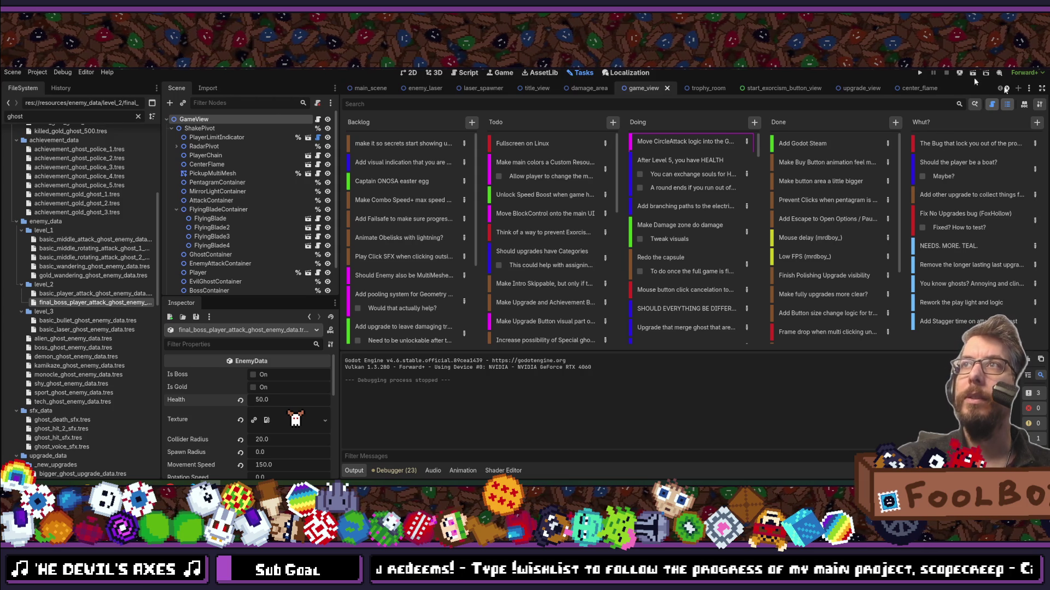
Save the scene and run the Scopecreep game to its title screen.
key(ctrl+s)
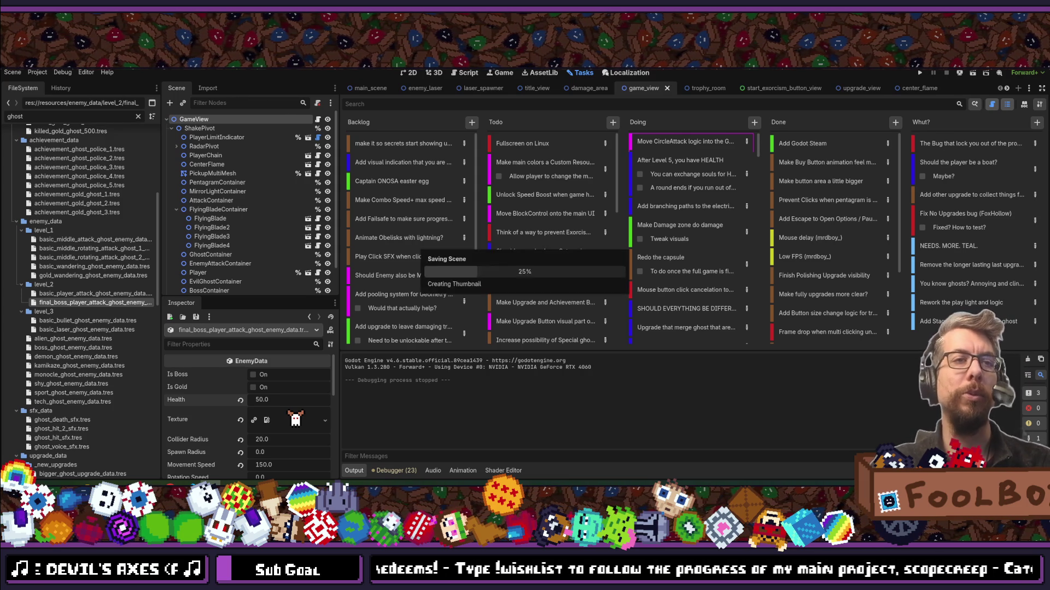
key(ctrl+shift+o)
key(Escape)
key(ctrl+s)
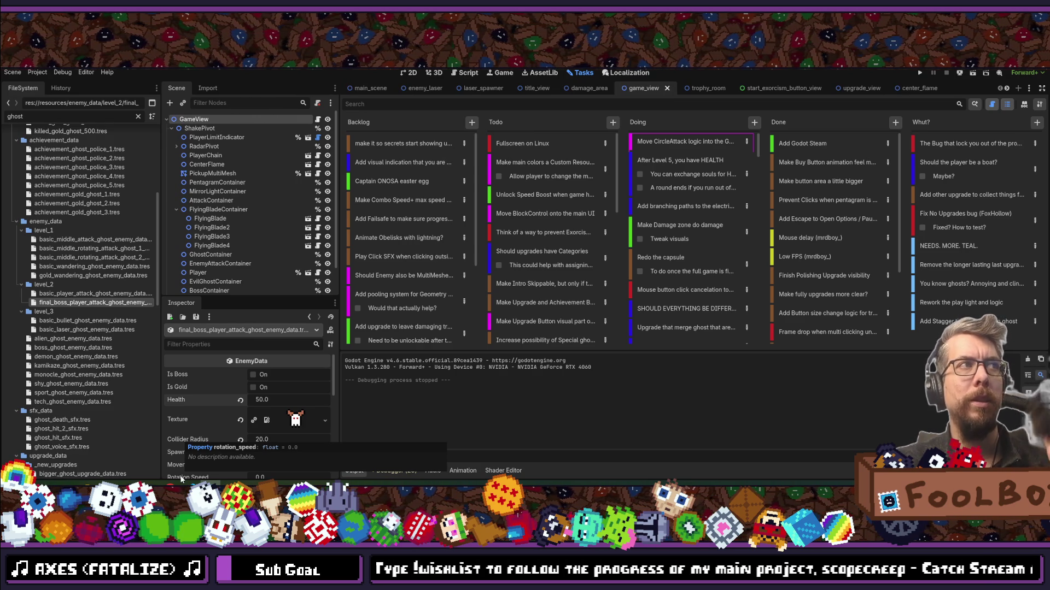
mouse_move(184, 485)
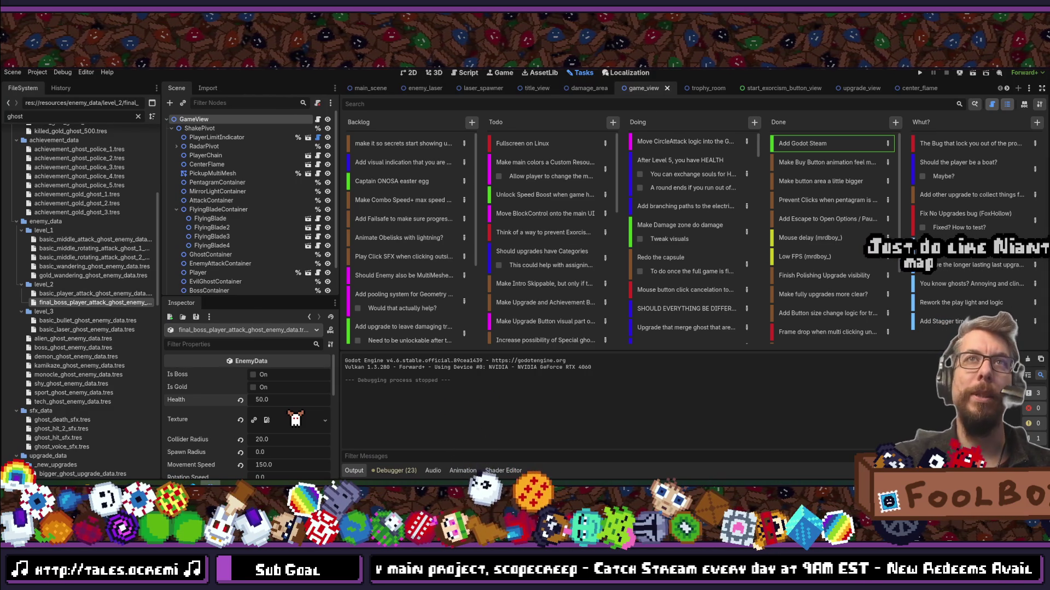
click(920, 72)
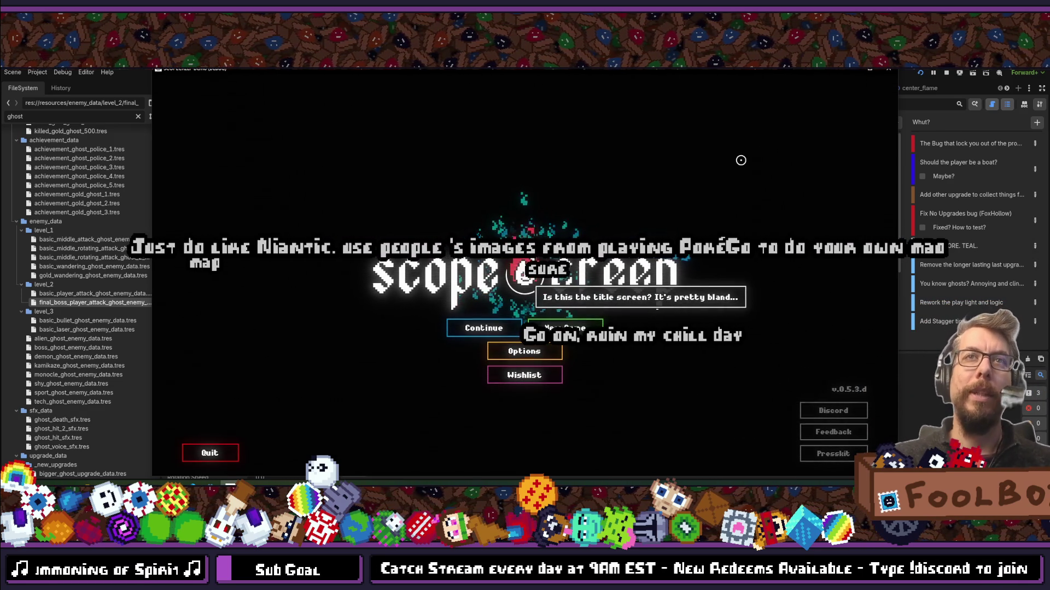
End the Scopecreep debug run to get back to the Tasks board.
click(888, 69)
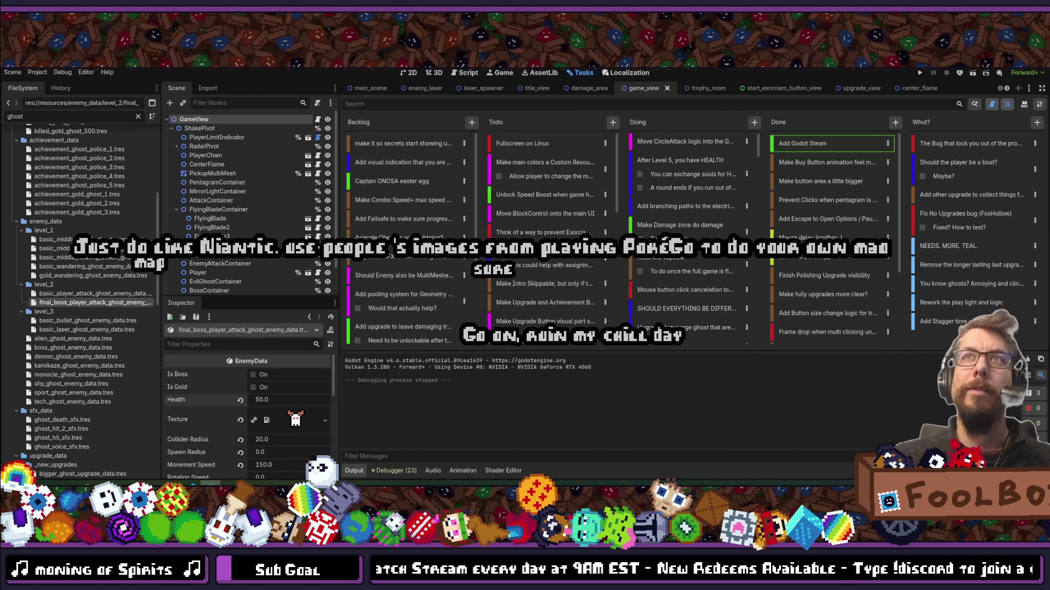
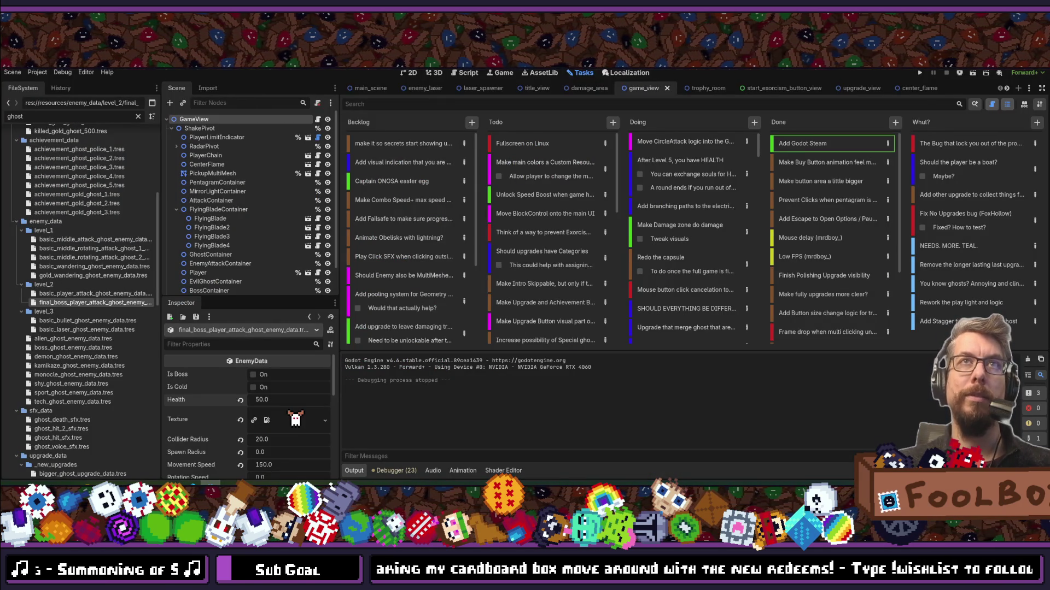
Run the game, continue the saved game to play the final boss, then stop it and return to the code editor.
click(920, 73)
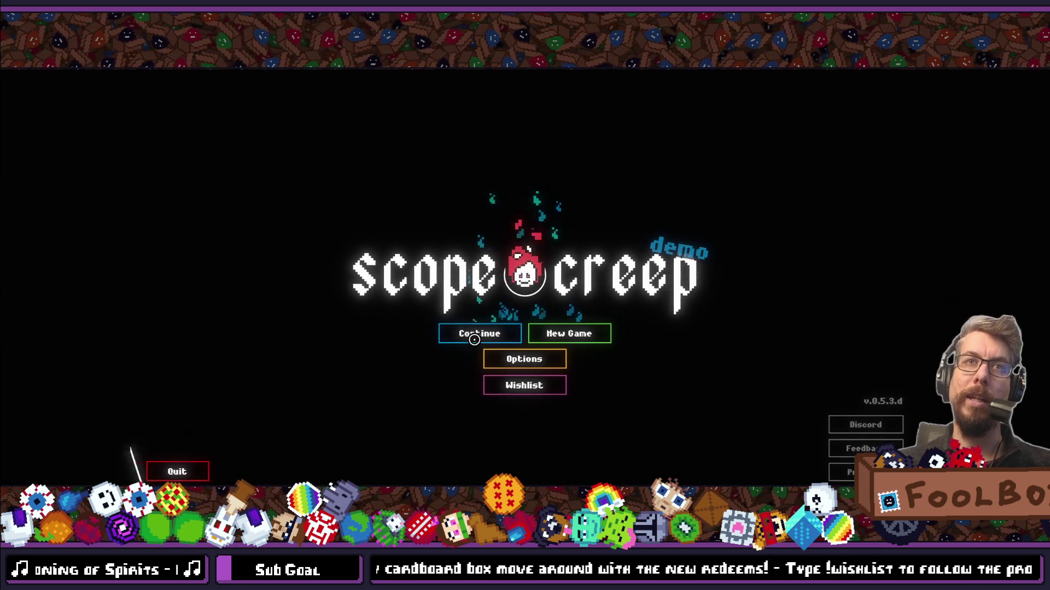
click(479, 333)
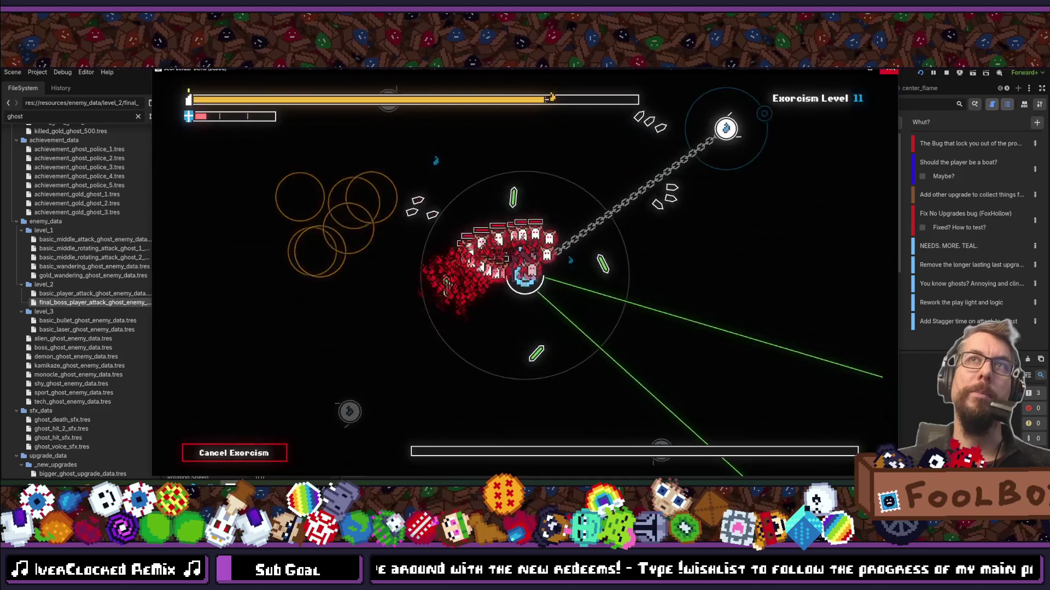
key(F8)
key(alt+Tab)
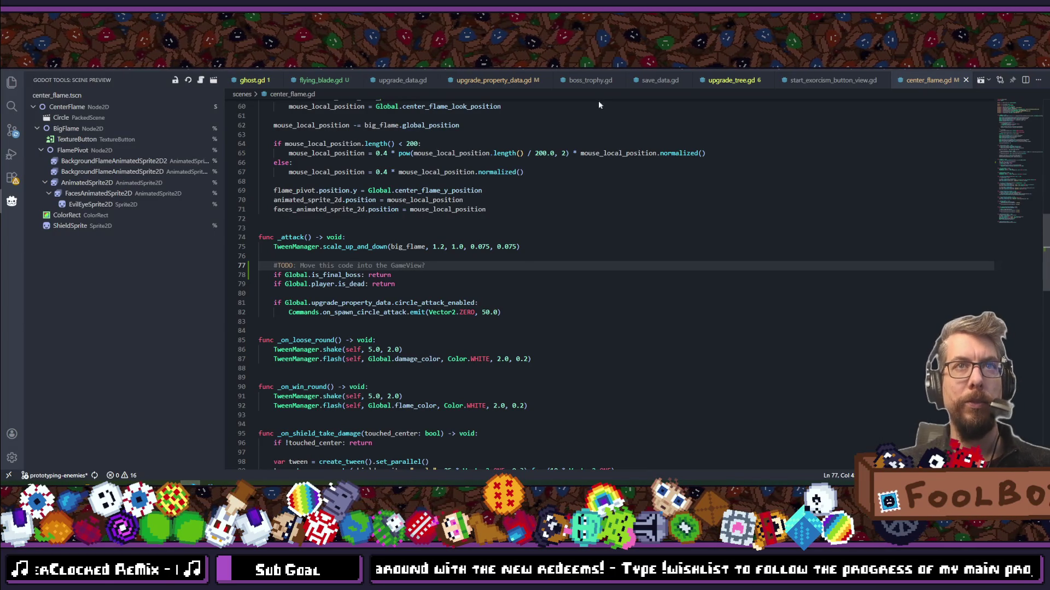
In game_view.gd, change the final boss attacking-ghost multiplier on line 202 from 20.0 to 2.0.
scroll(516, 253, down, 3)
key(ctrl+p)
text(game)
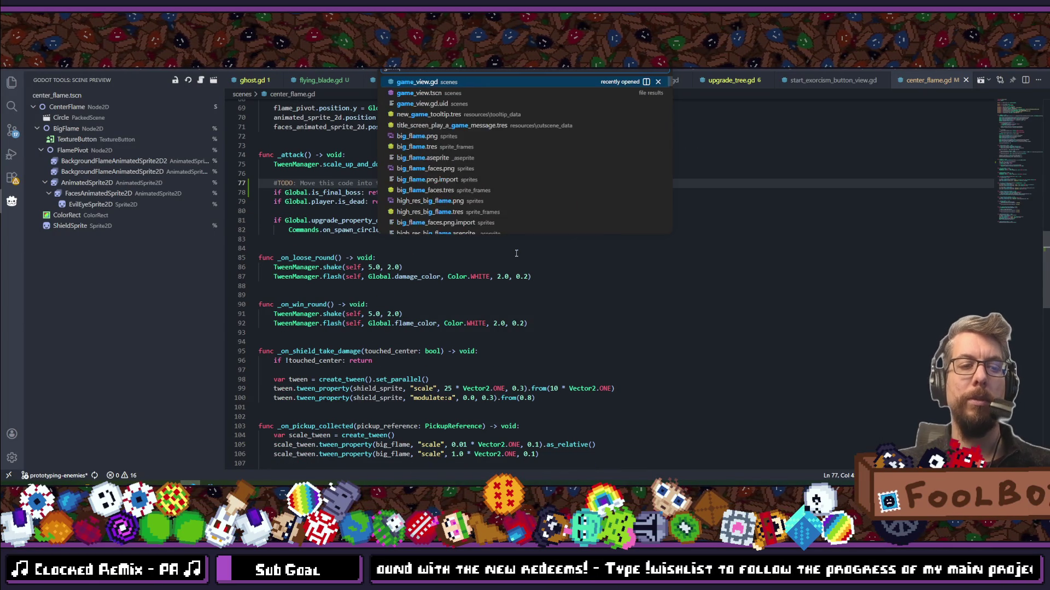
key(Return)
key(Up)
key(Up)
key(Up)
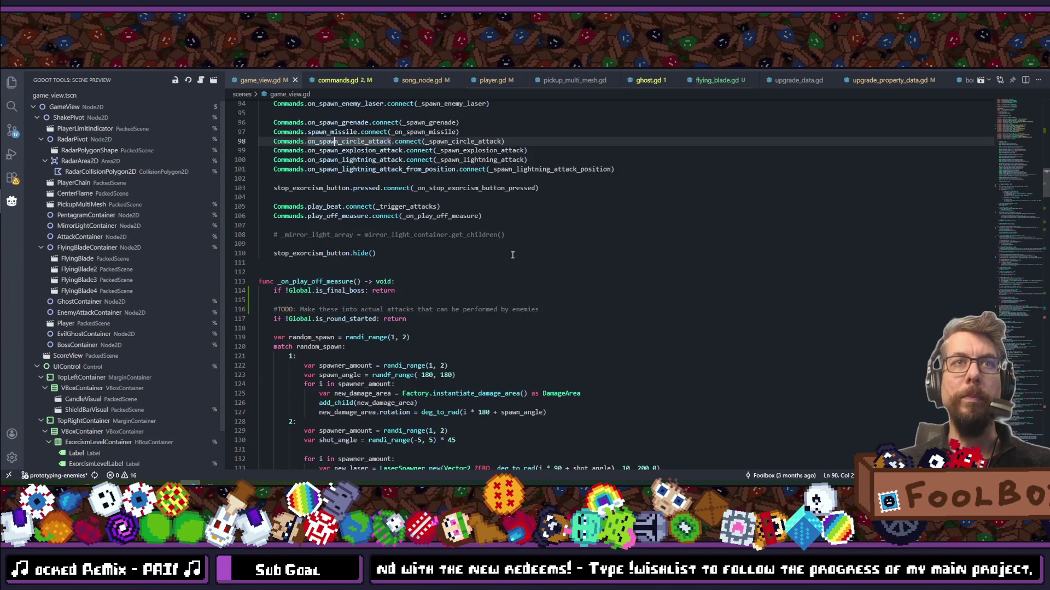
scroll(513, 255, down, 17)
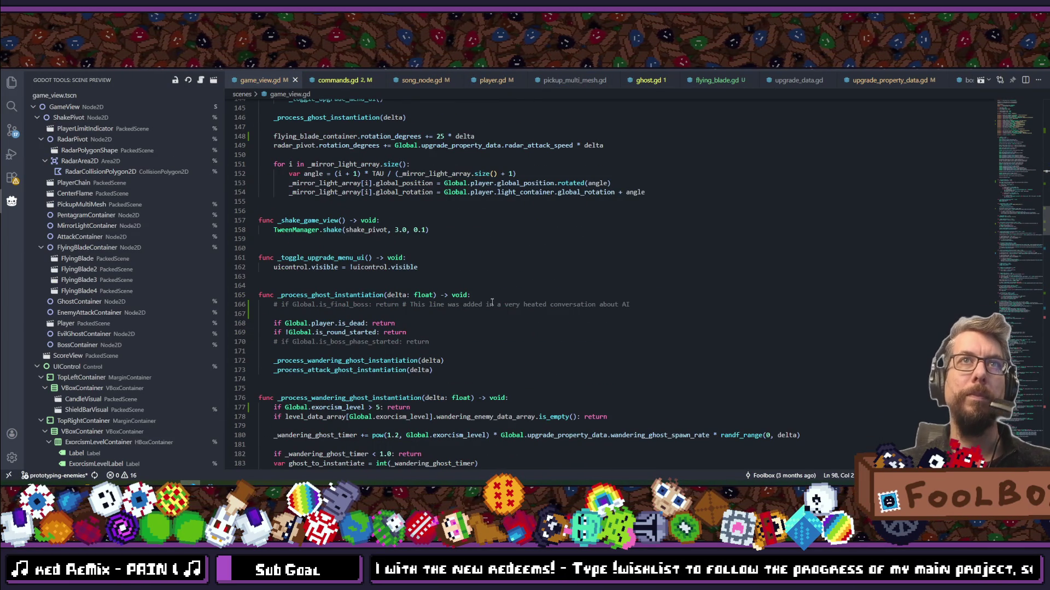
scroll(492, 302, down, 12)
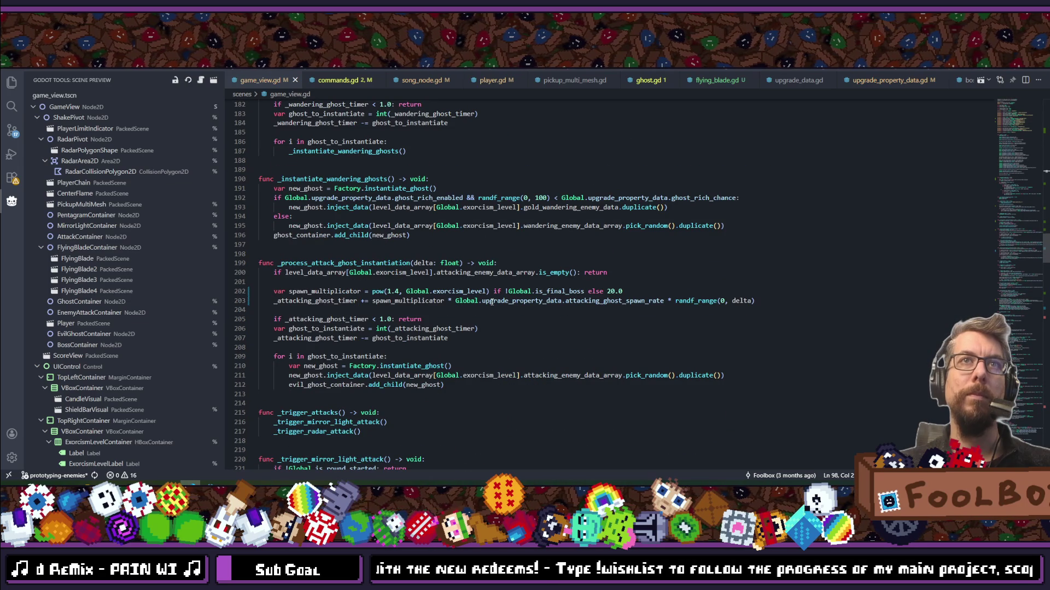
click(614, 291)
text(5)
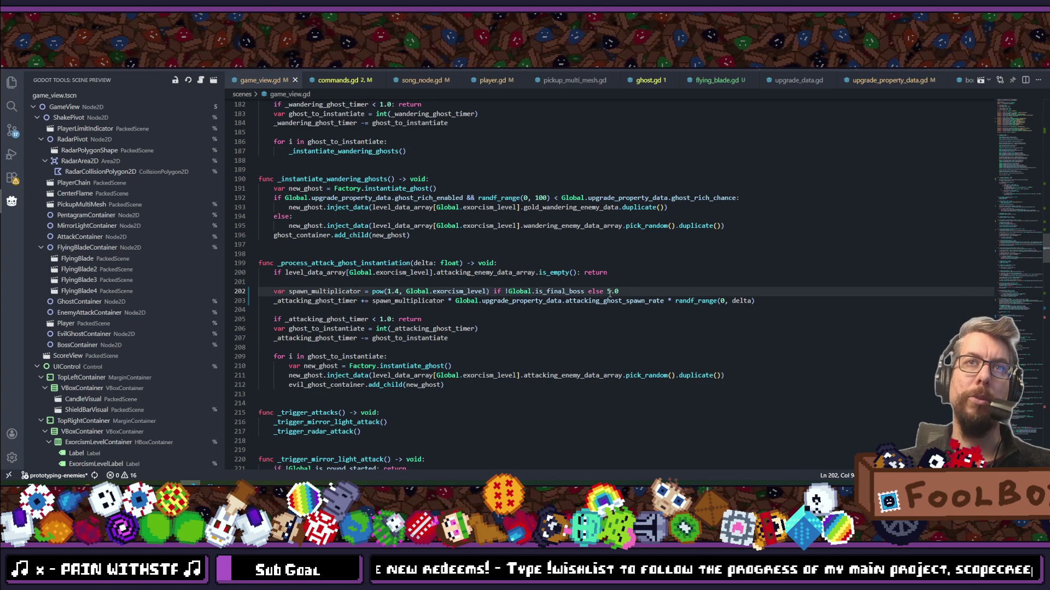
drag(607, 291, 619, 293)
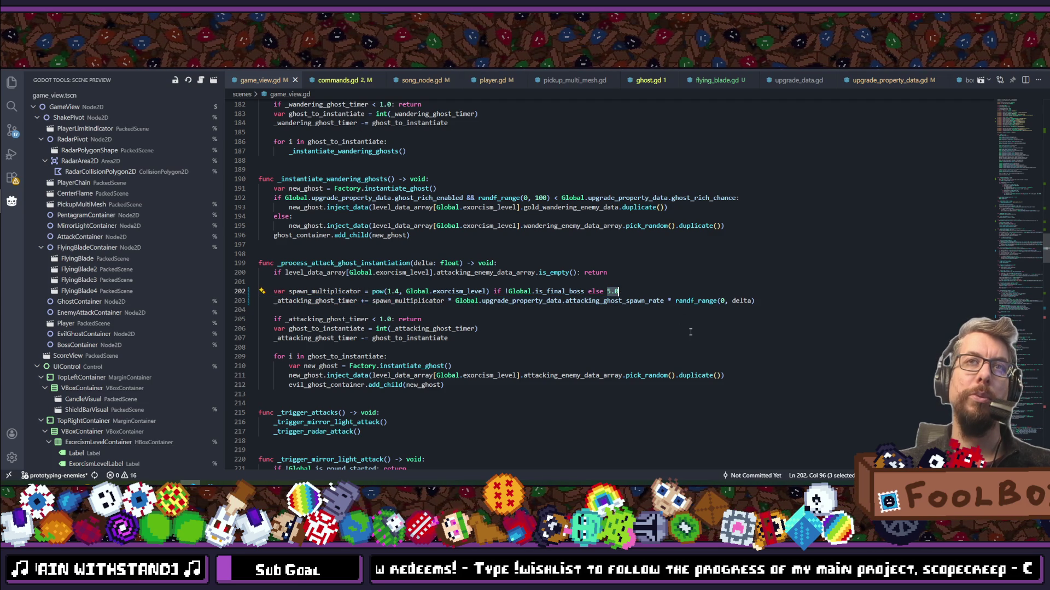
text(2.0)
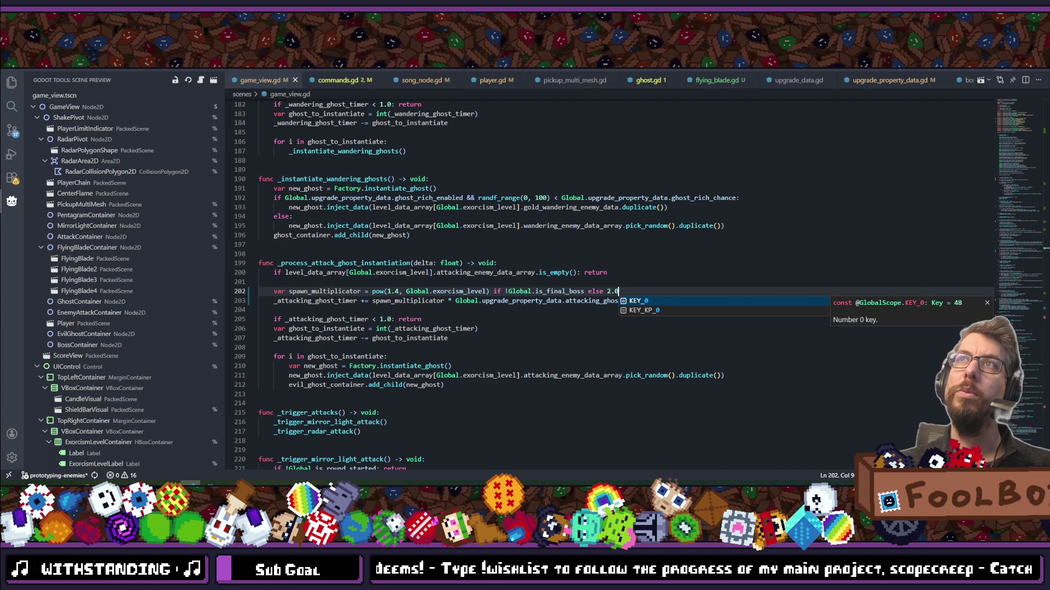
key(alt+Tab)
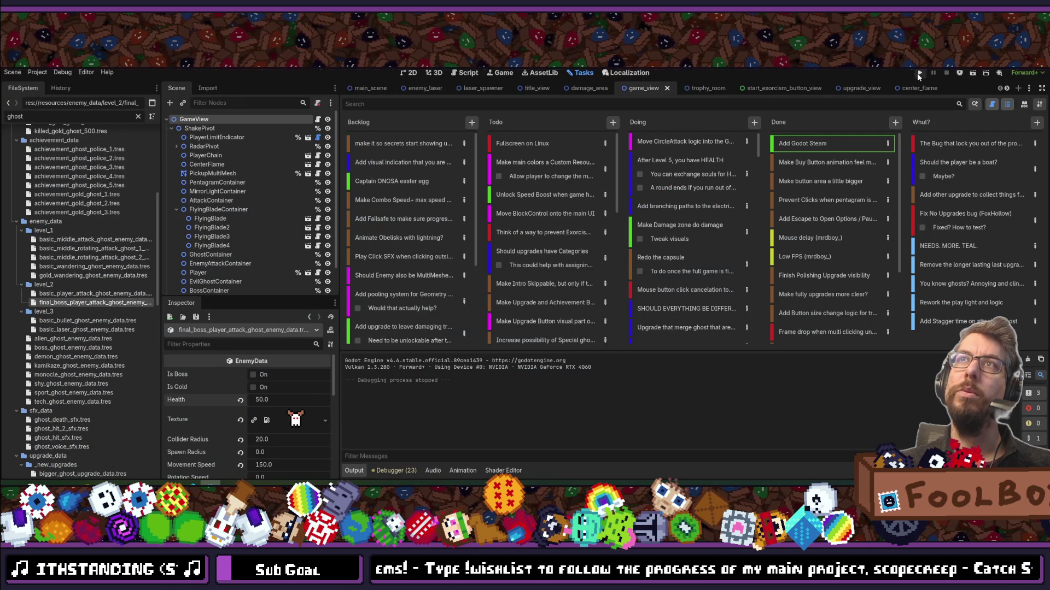
click(918, 73)
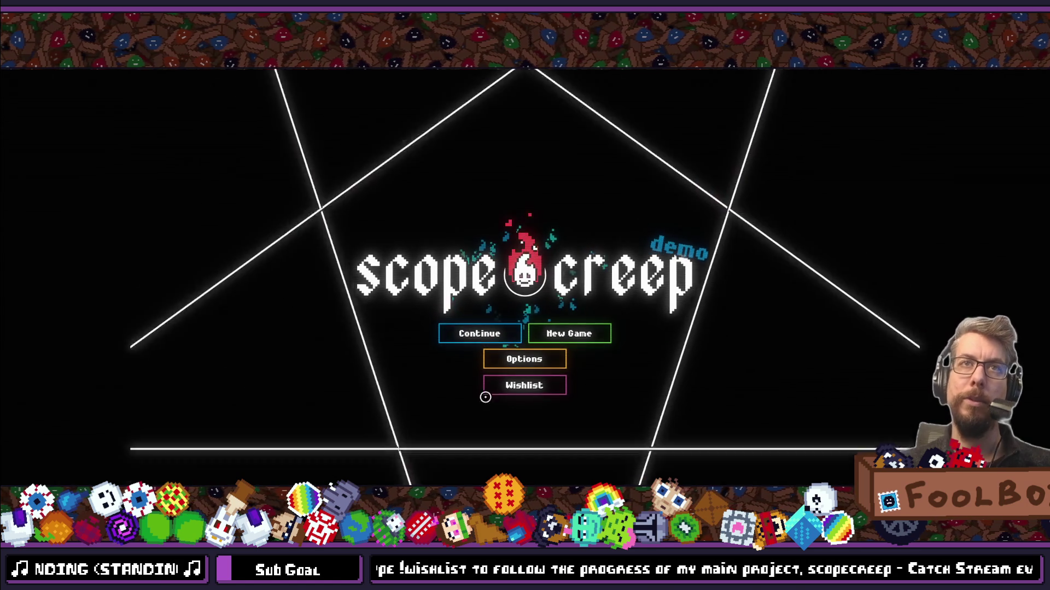
click(480, 334)
scroll(578, 302, down, 3)
key(Escape)
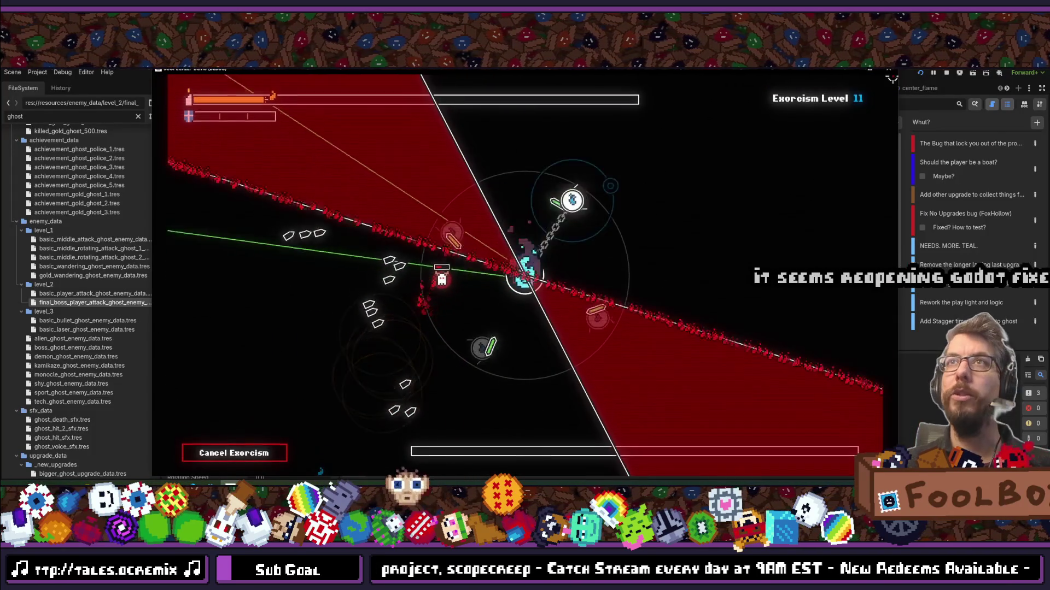
key(F5)
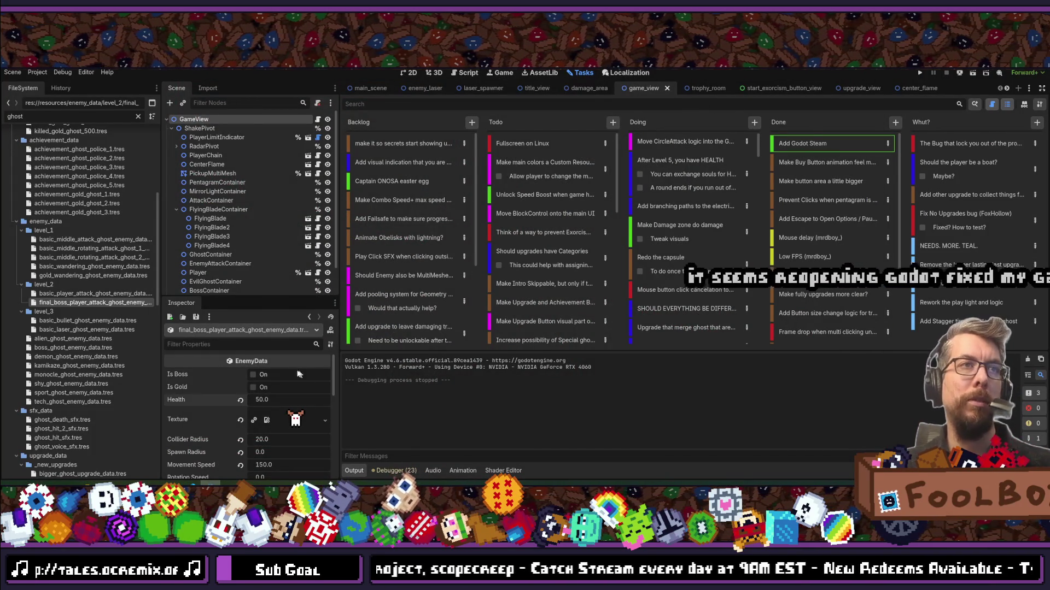
Set the final boss attack ghost's Health to 25.0 in the Inspector and save.
click(269, 404)
text(25.0)
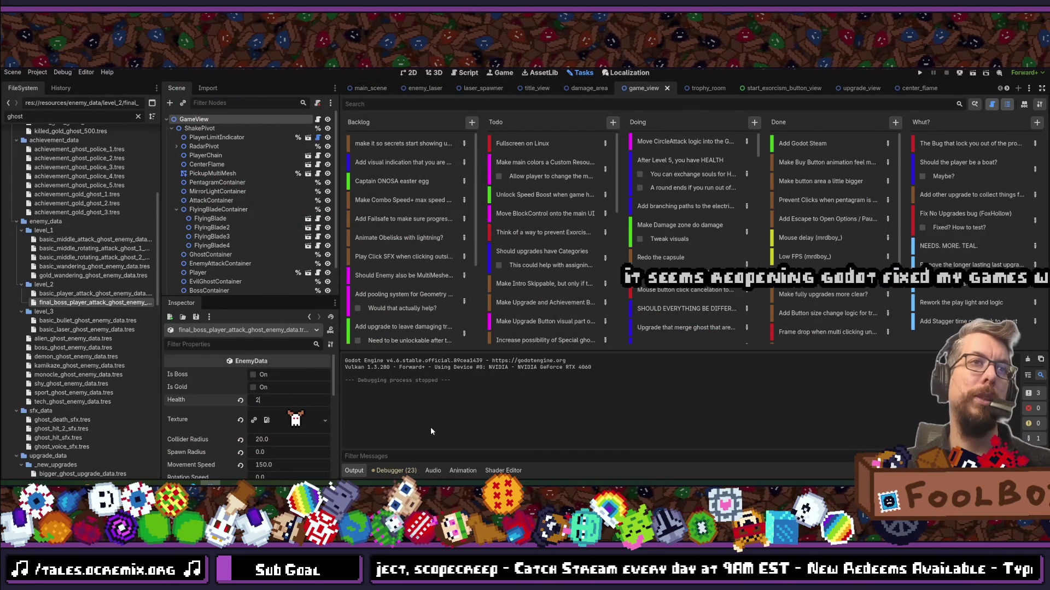
key(Return)
key(ctrl+s)
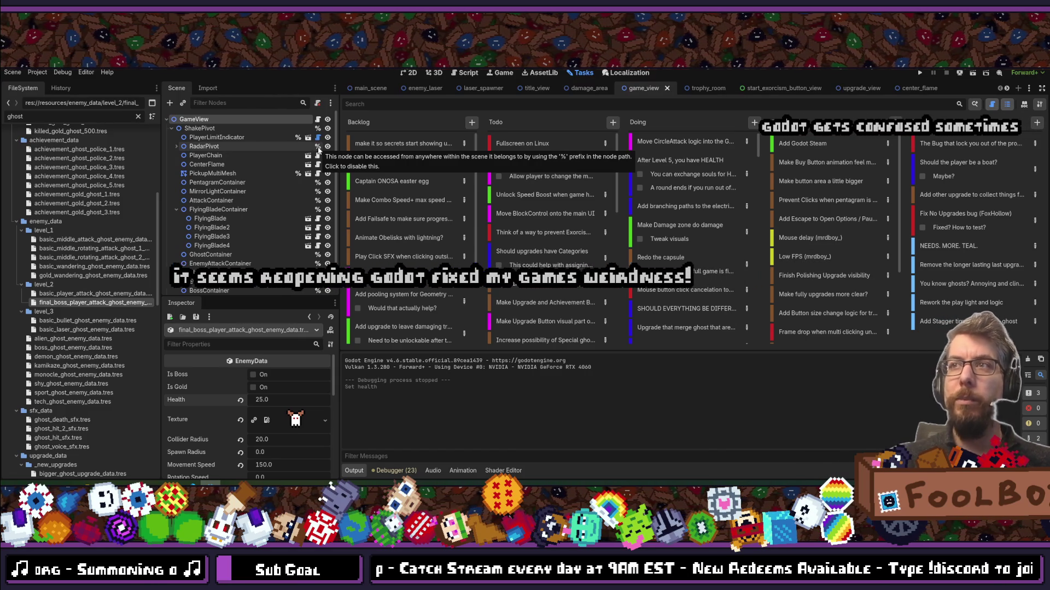
Review the Autoload globals in Project Settings, then run the game to its title screen.
click(37, 72)
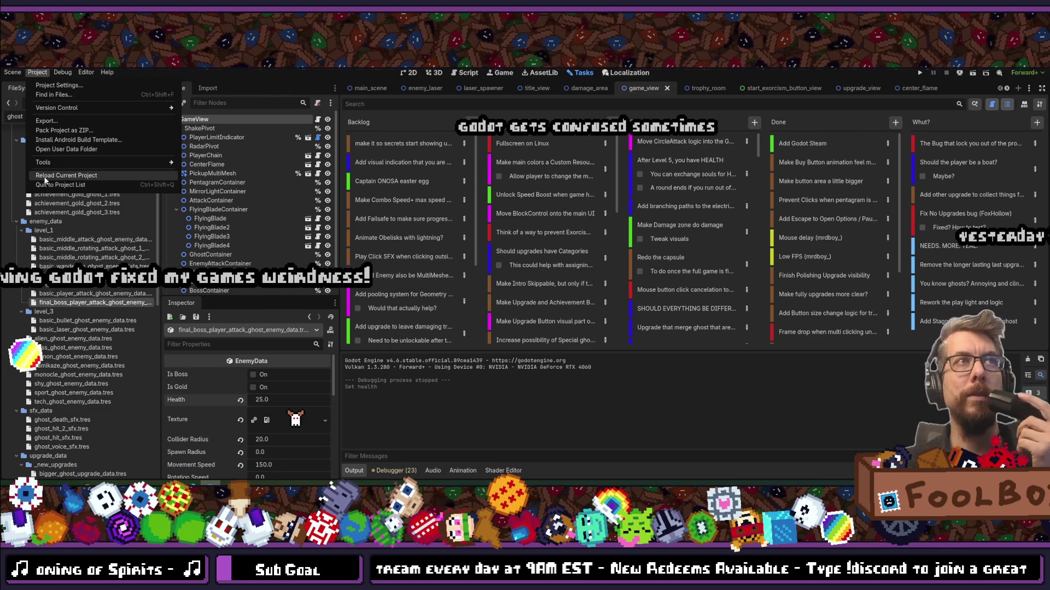
click(623, 93)
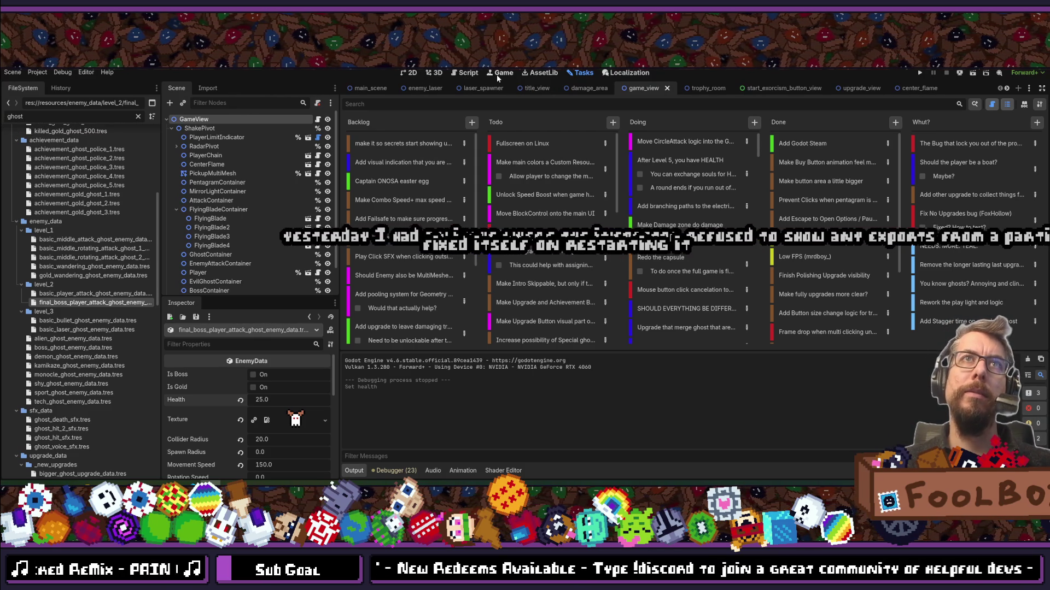
click(37, 72)
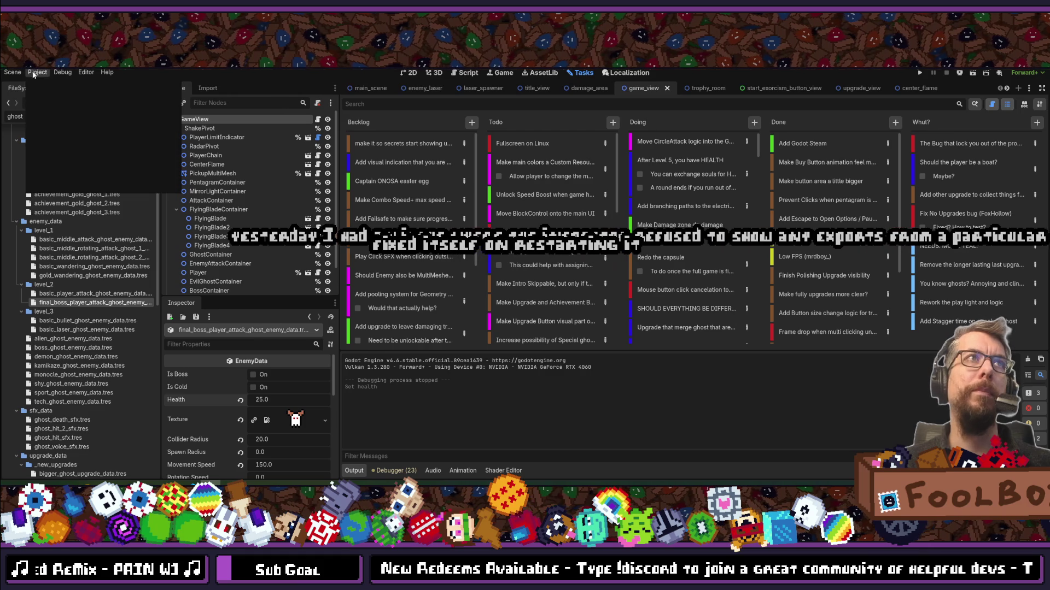
click(50, 86)
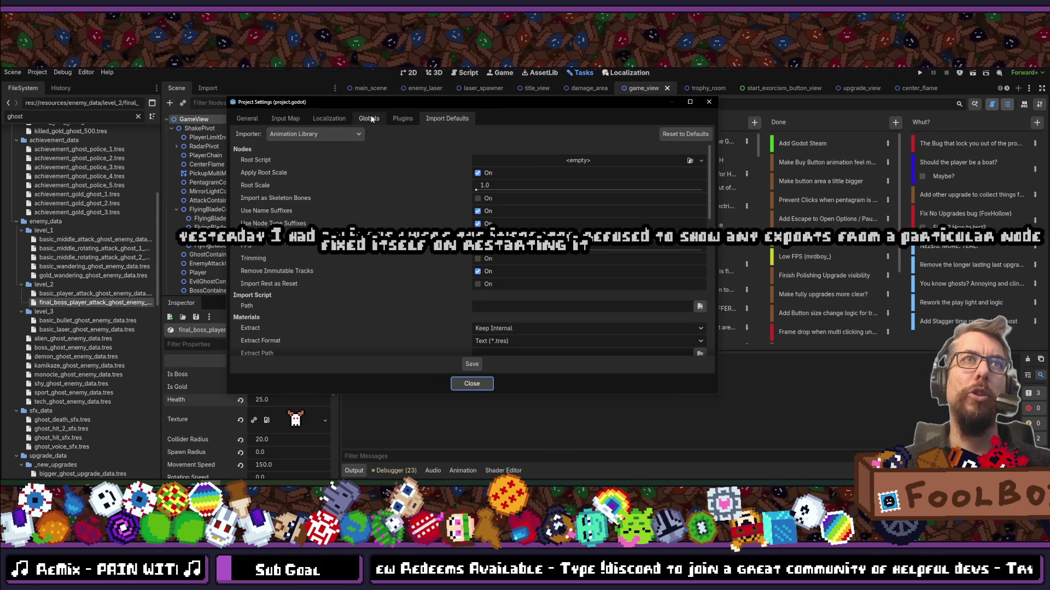
click(369, 119)
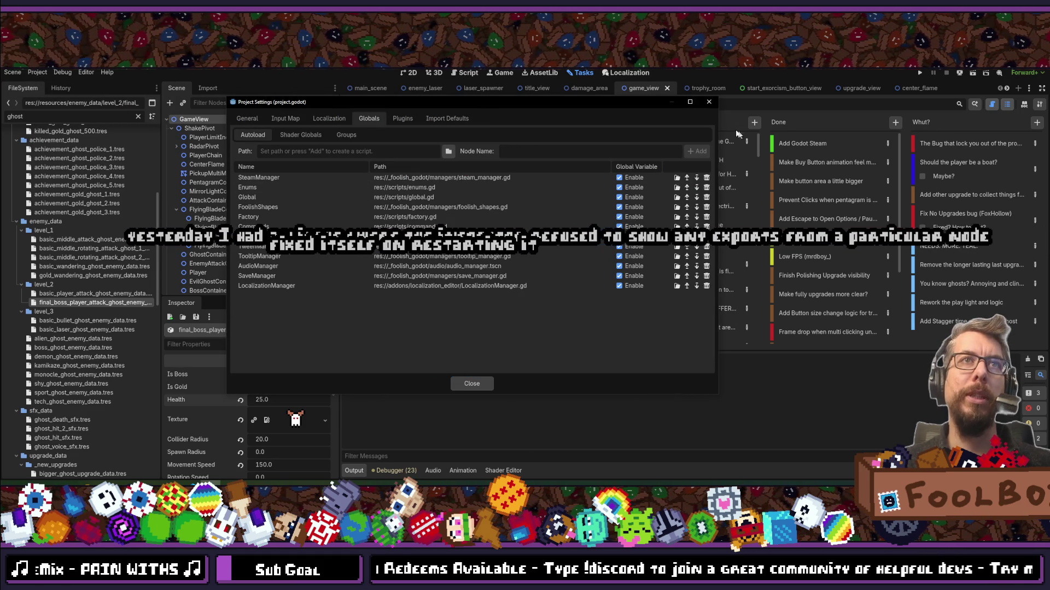
click(708, 101)
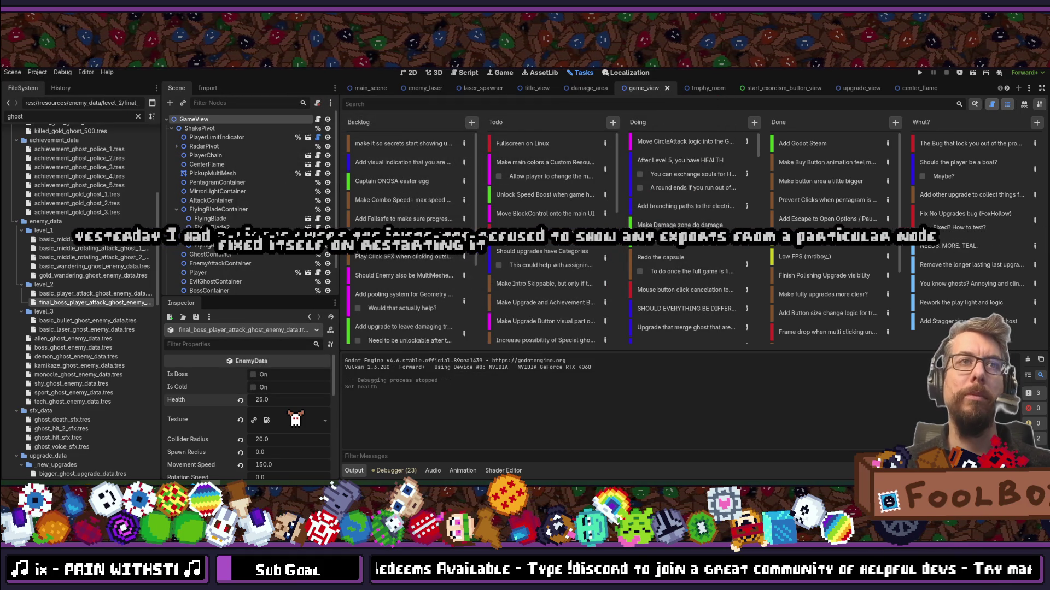
key(F5)
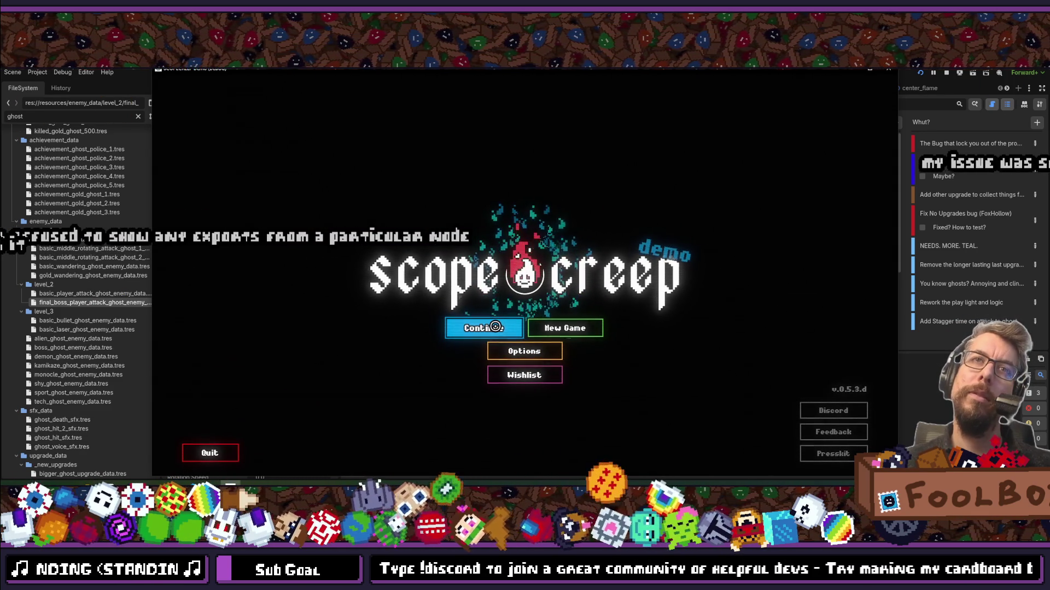
Continue the saved game, play the level 11 exorcism, then exit fullscreen and close the game window.
click(495, 326)
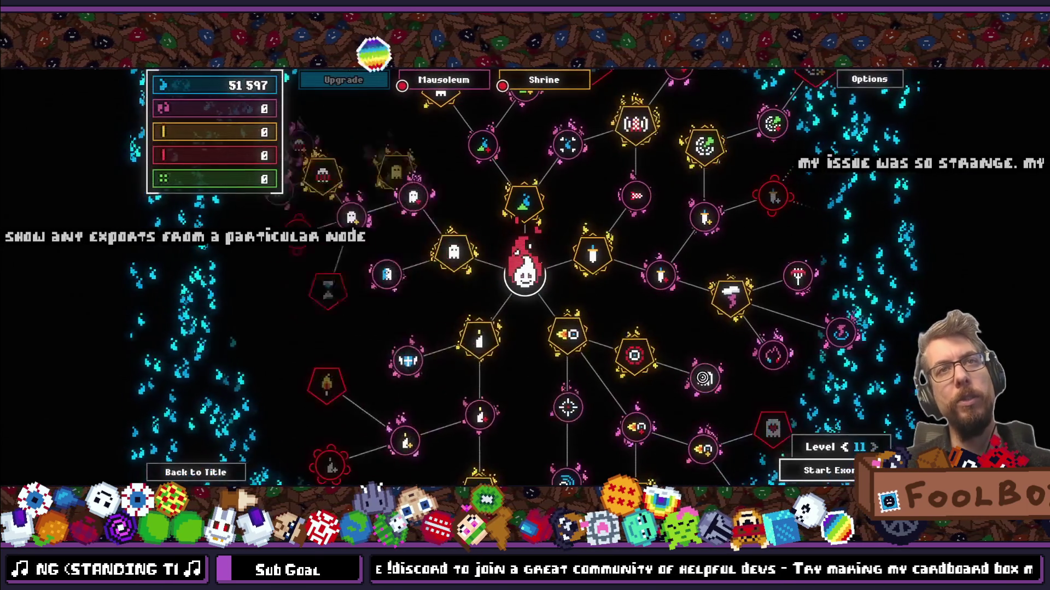
click(841, 462)
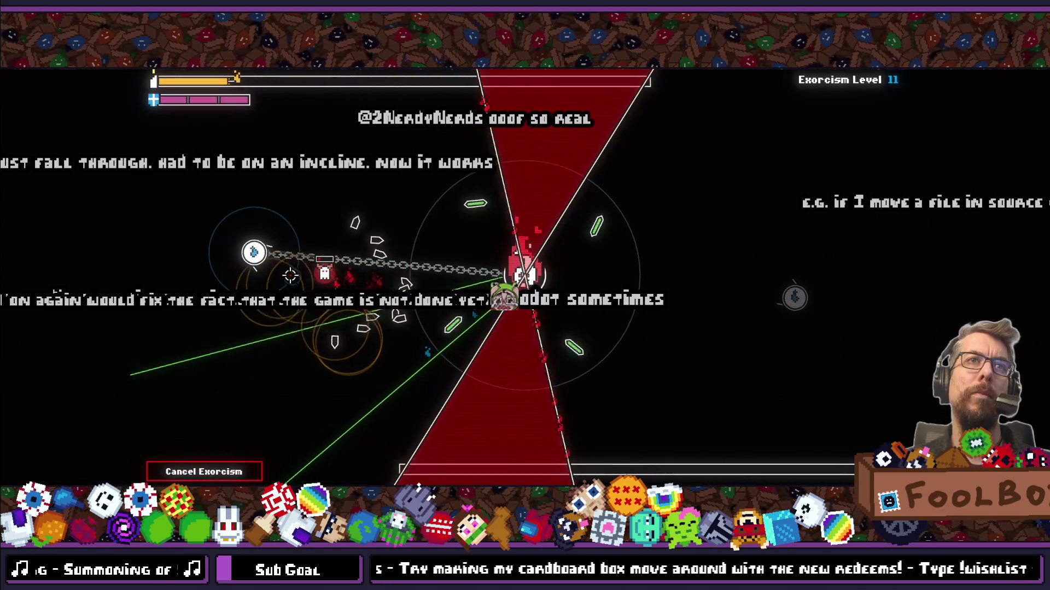
key(F11)
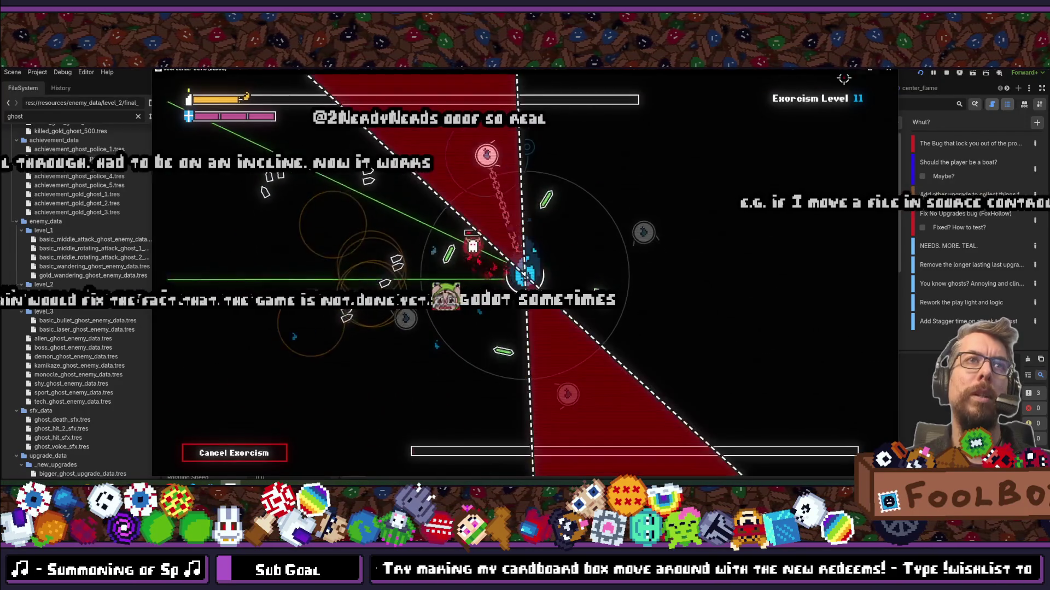
click(889, 70)
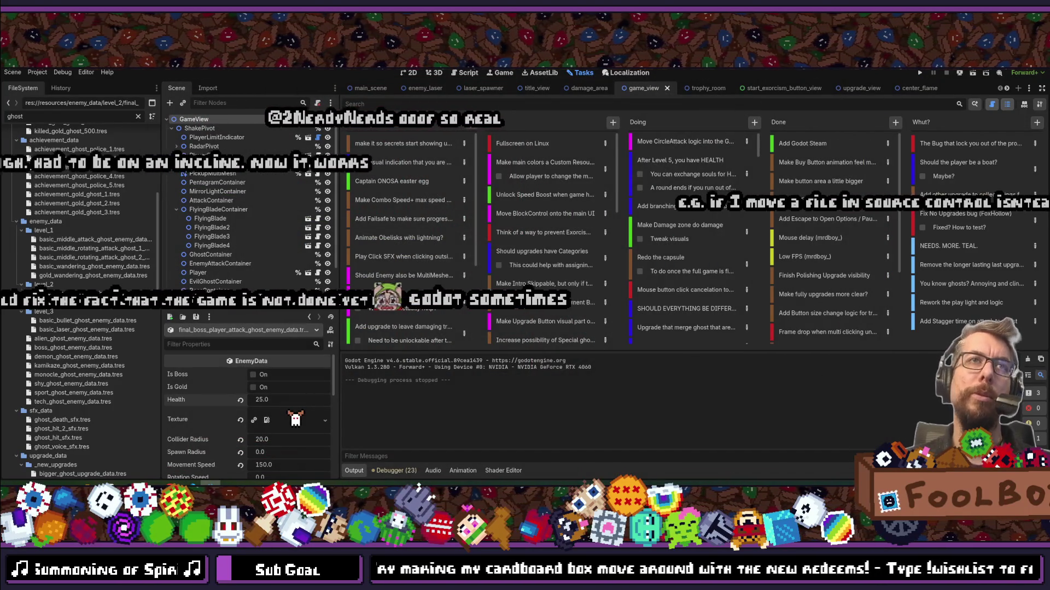
Open ghost.gd and search it for 'explode' to find the death-explosion check.
key(shift+alt+o)
key(Return)
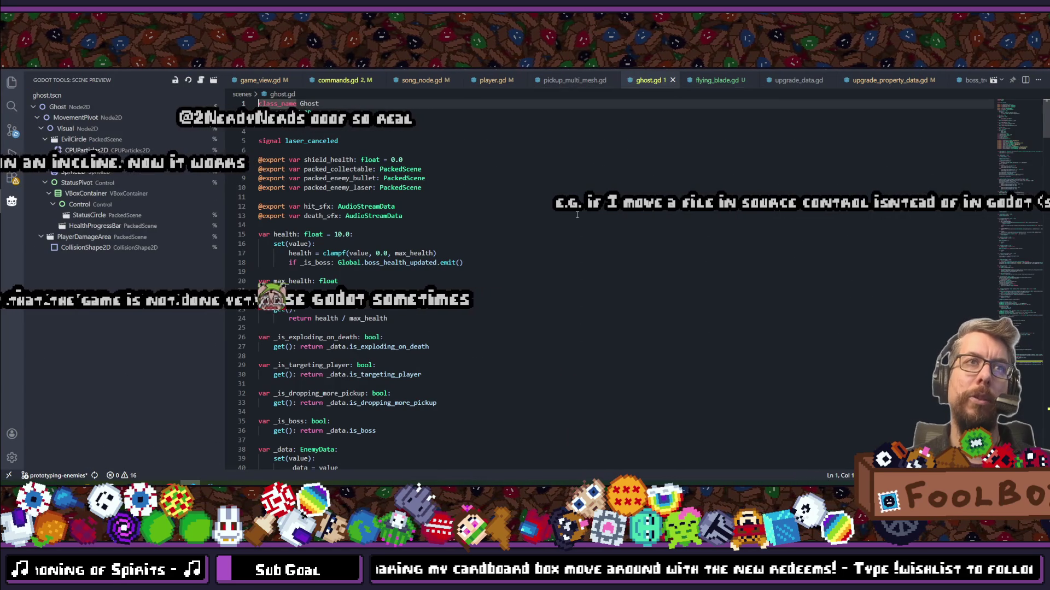
key(ctrl+p)
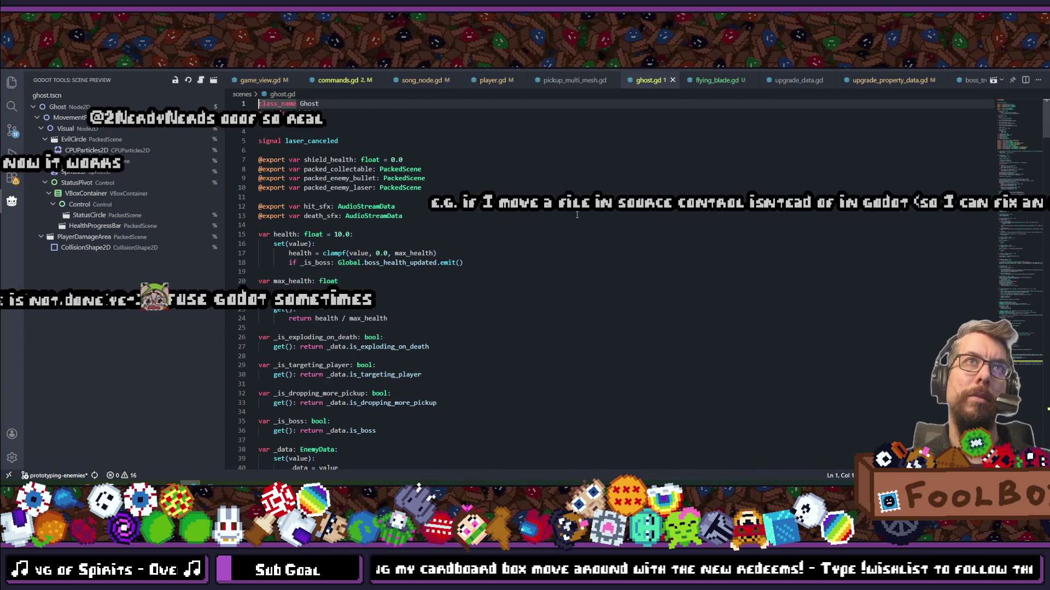
key(ctrl+f)
text(expliod)
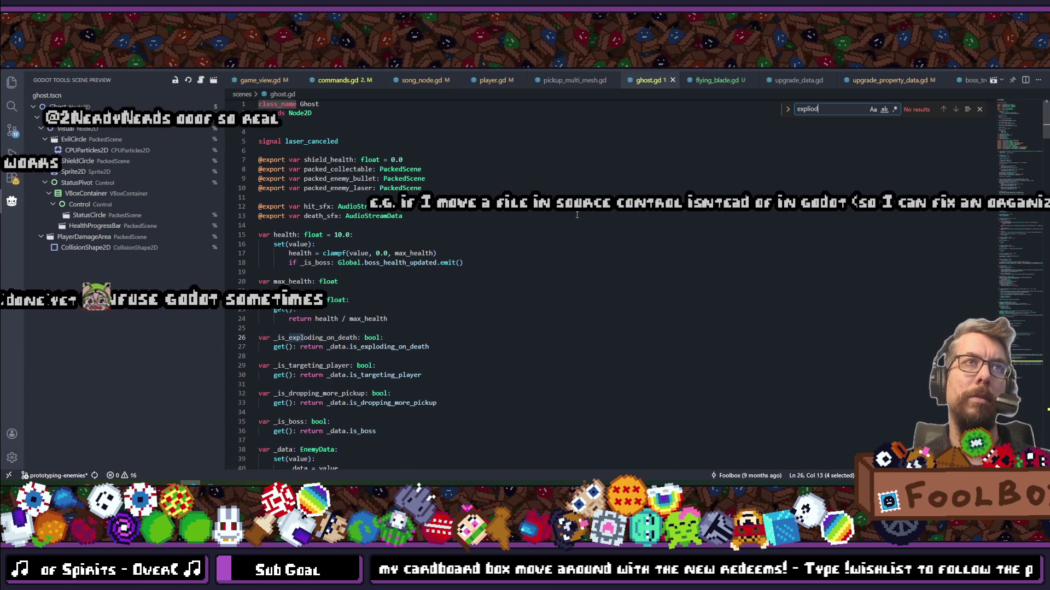
key(BackSpace)
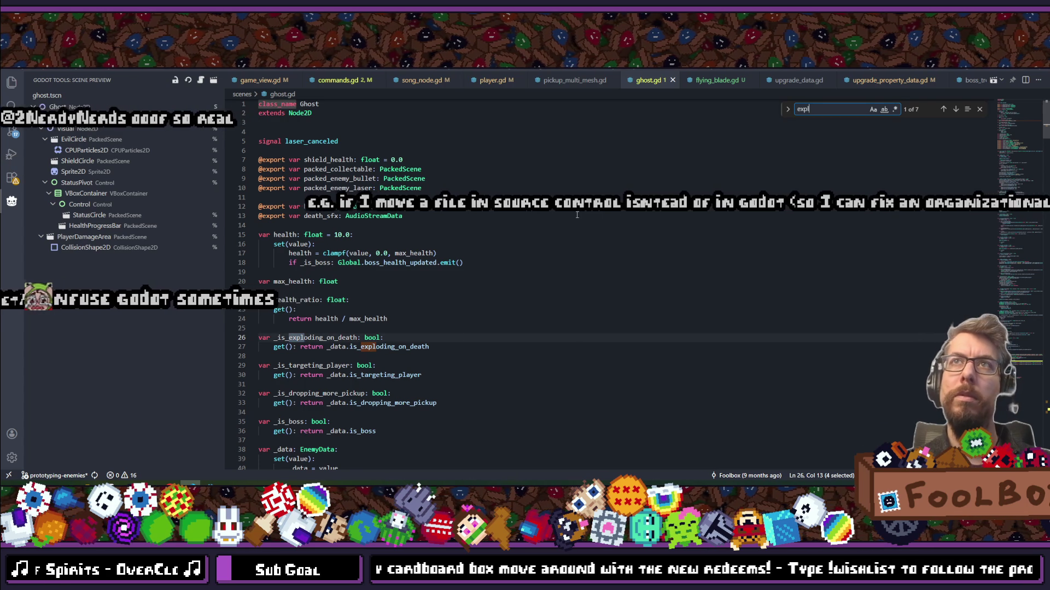
text(od)
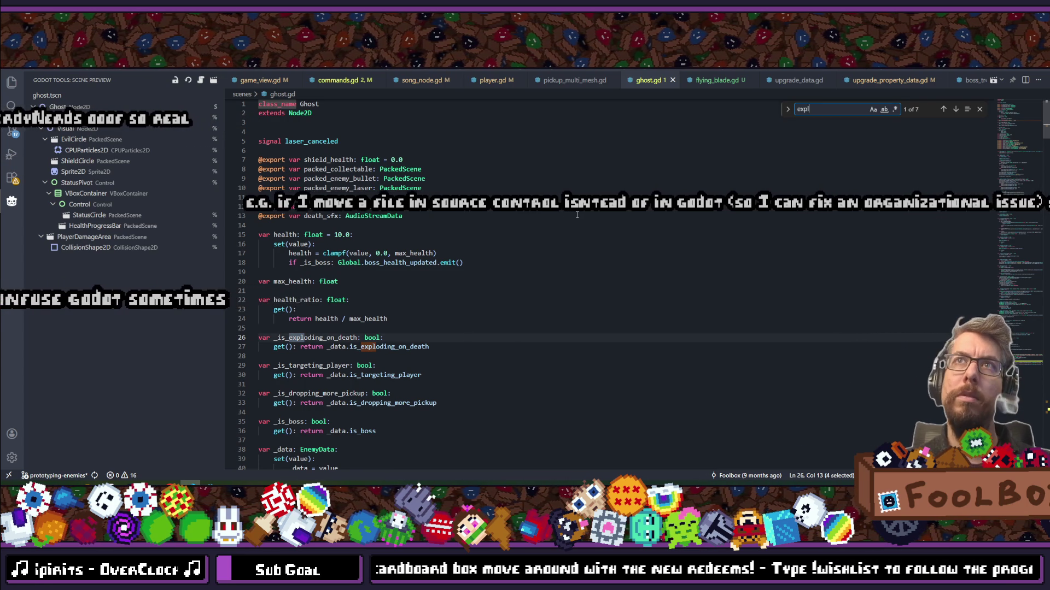
text(e)
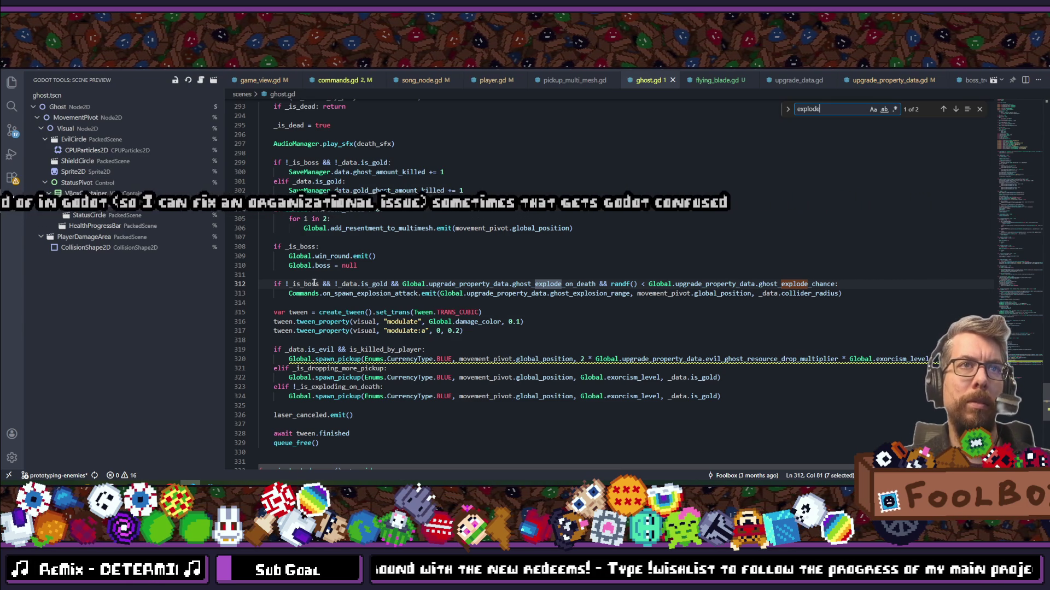
Insert '!_is_boss &&' right after 'if' on line 312.
drag(320, 282, 296, 284)
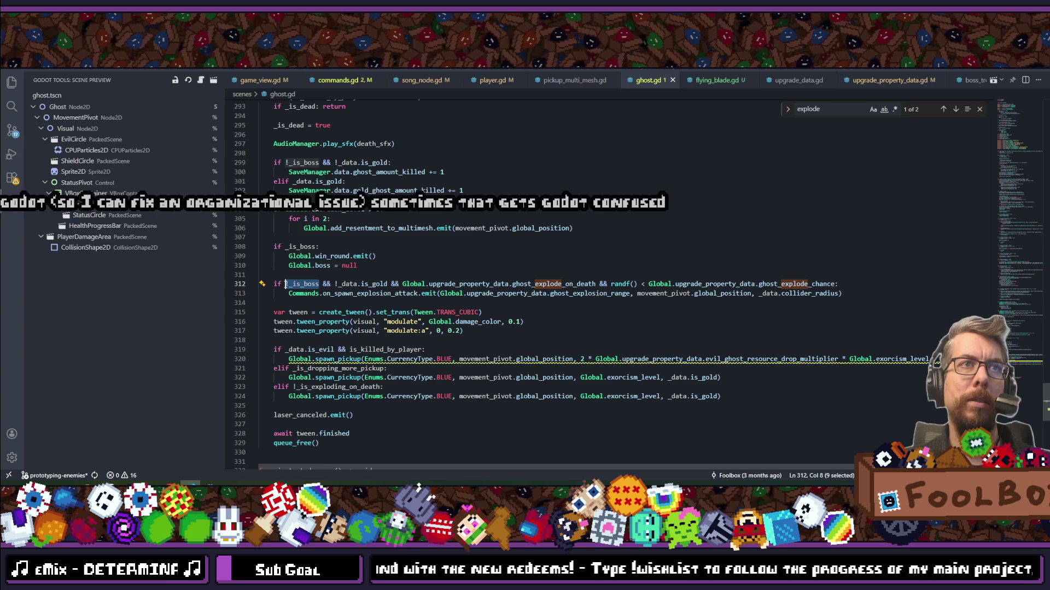
click(283, 279)
click(286, 284)
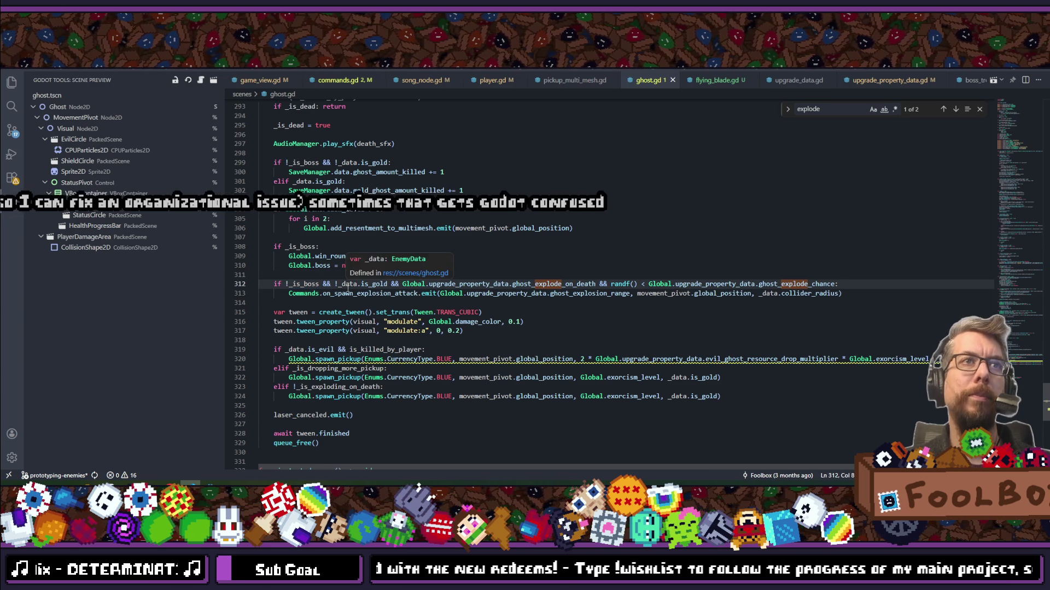
text(!_is_boss &&)
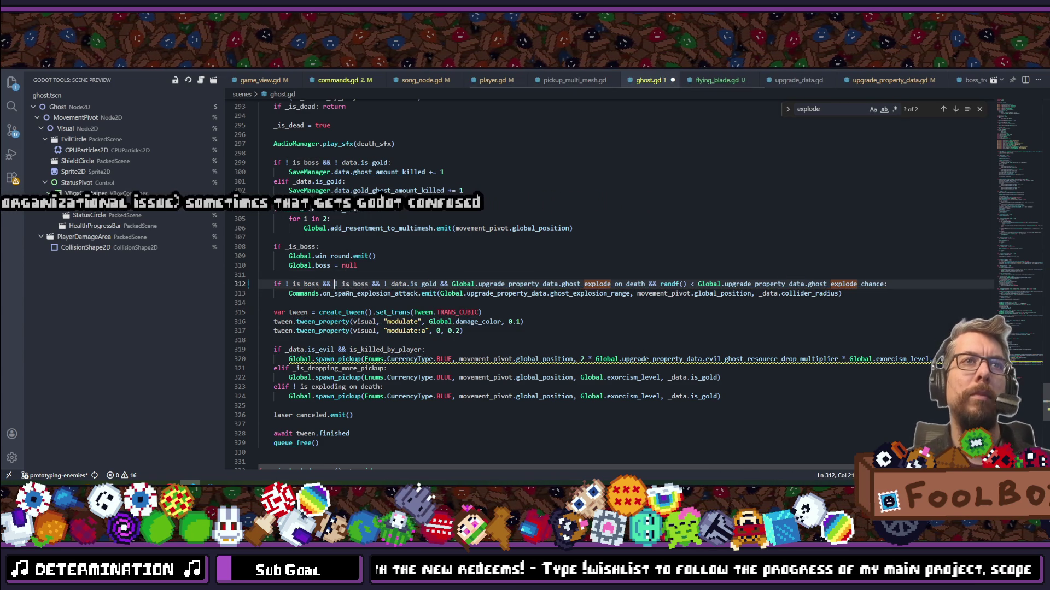
Replace the duplicated boss check with '!_data.is_evil' and save ghost.gd.
drag(353, 284, 369, 284)
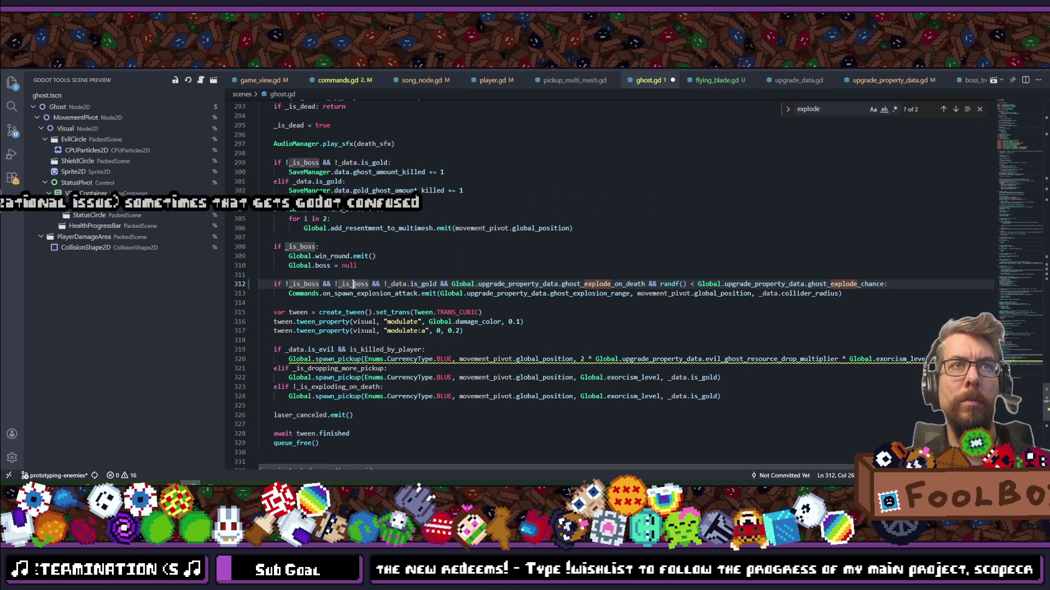
text(e)
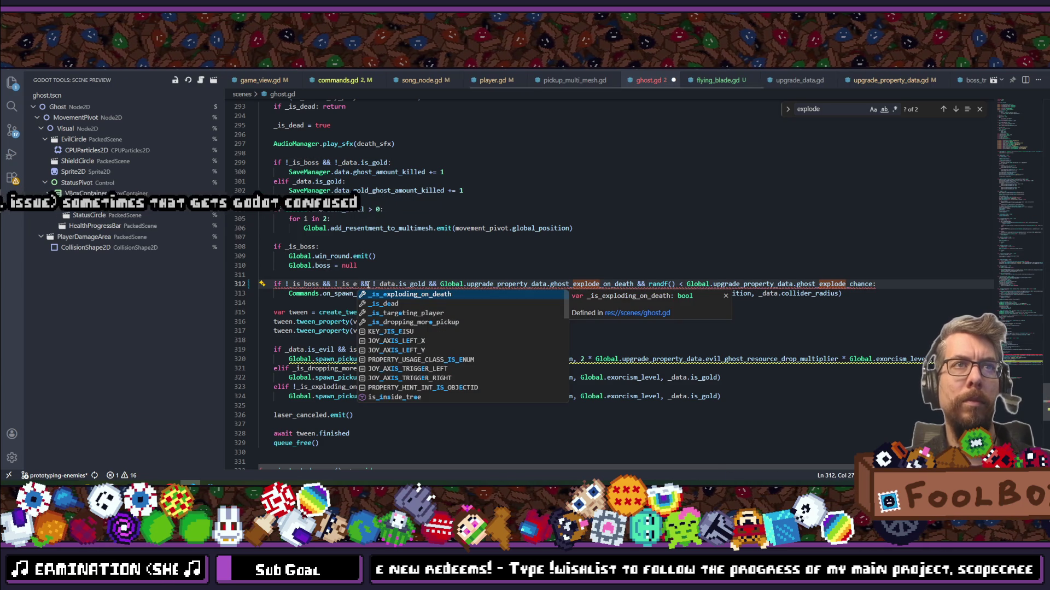
text(vil)
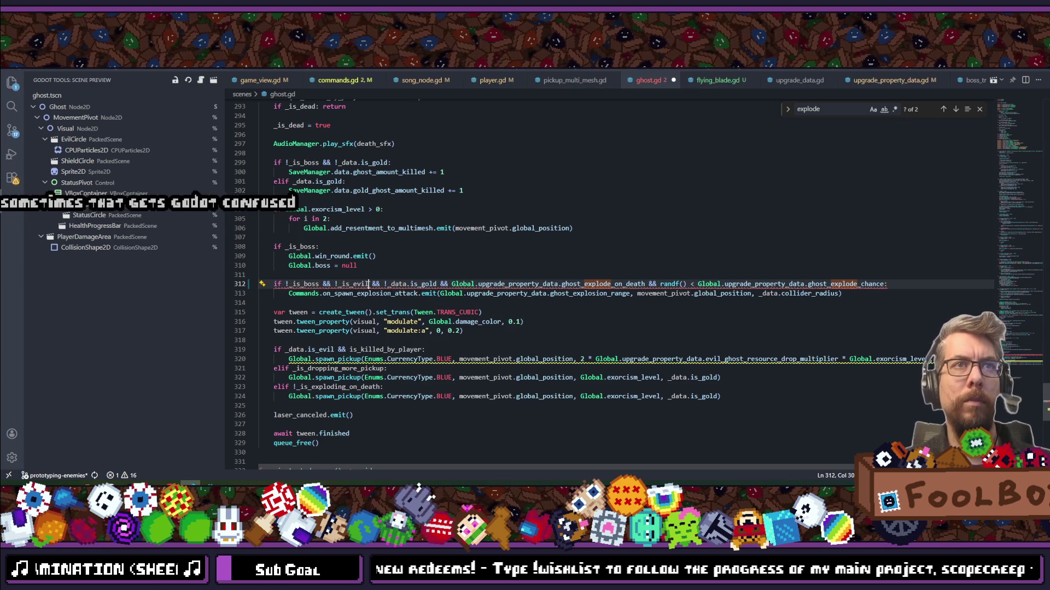
mouse_move(357, 285)
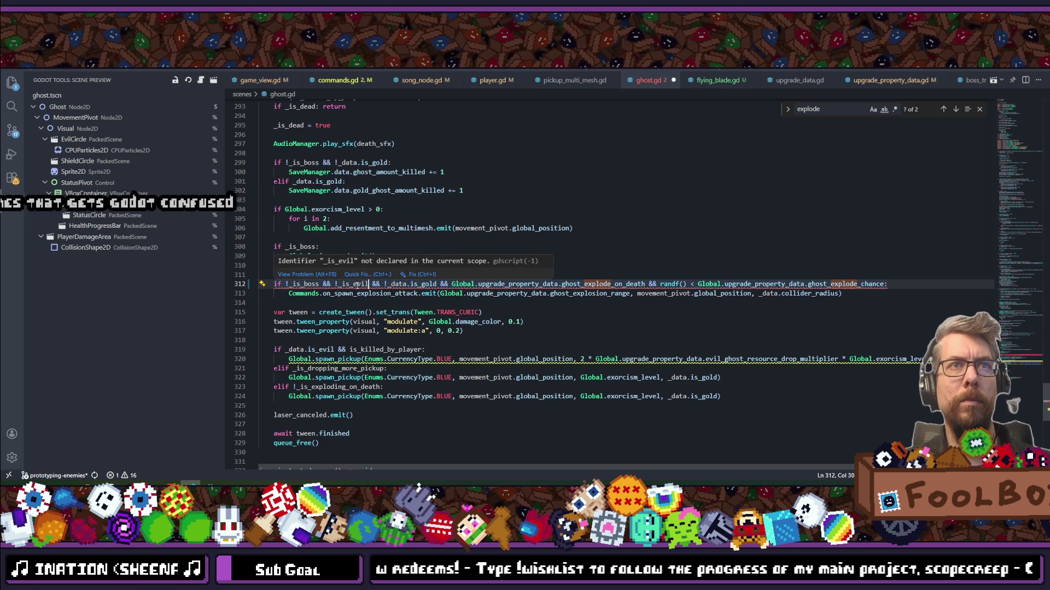
double_click(398, 284)
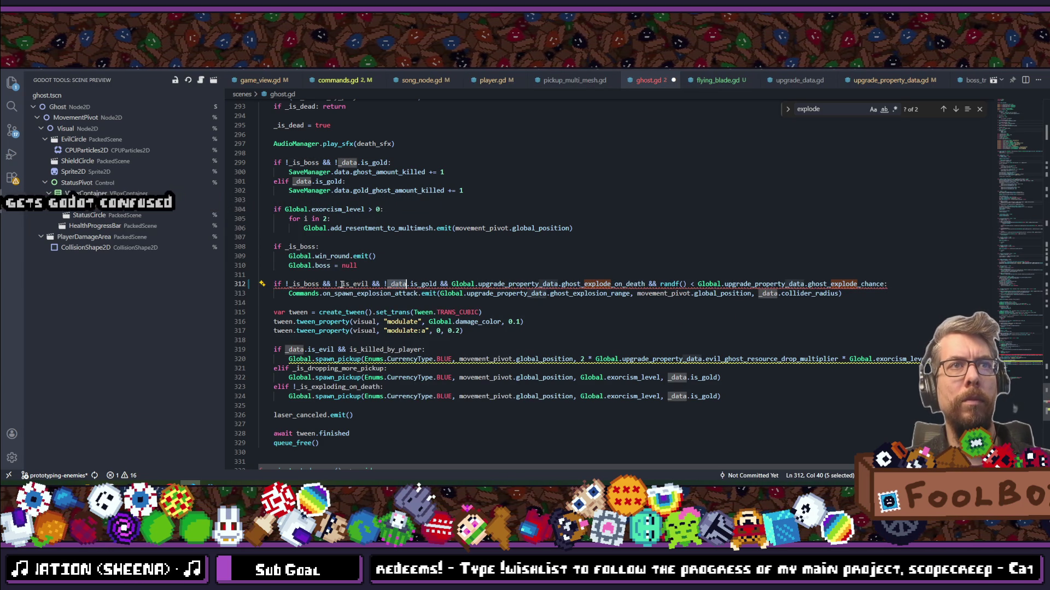
key(ctrl+c)
click(341, 284)
key(ctrl+v)
text(.)
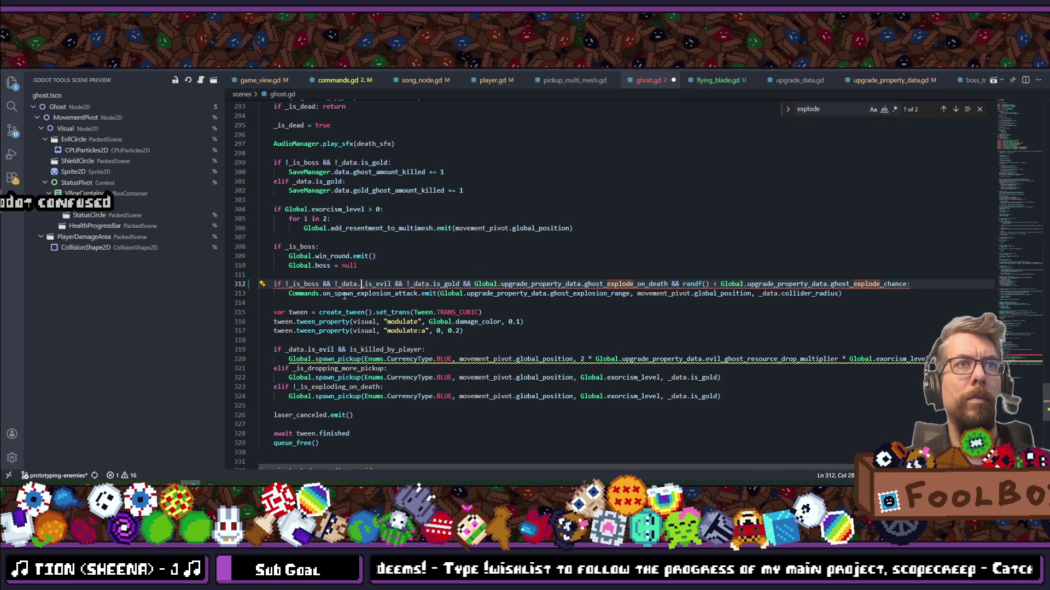
key(Escape)
key(Escape)
key(ctrl+s)
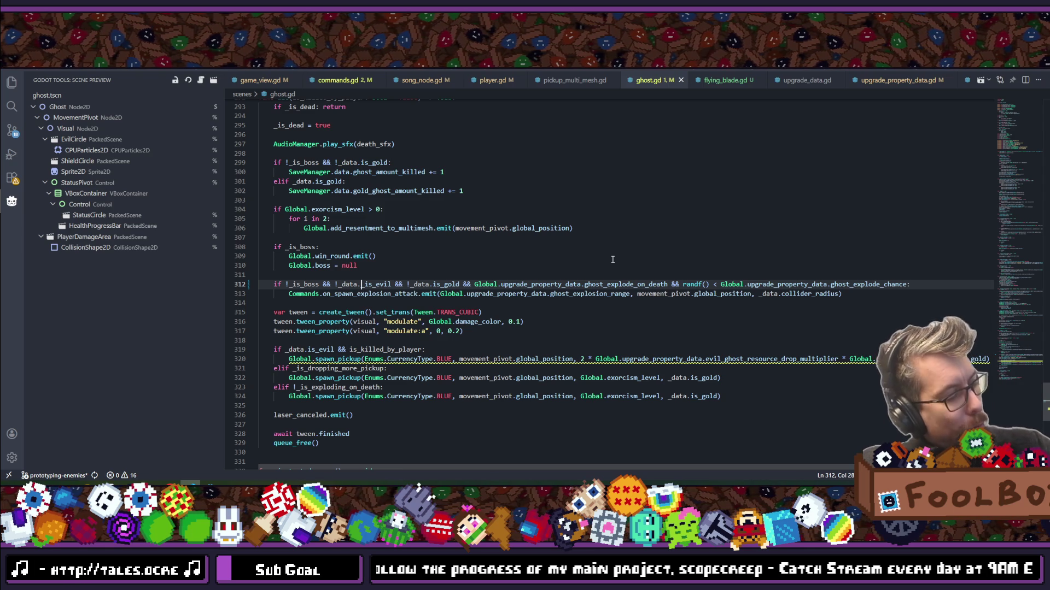
Add an underscore so line 312 checks '!_data._is_evil', then go back to Godot.
text(_)
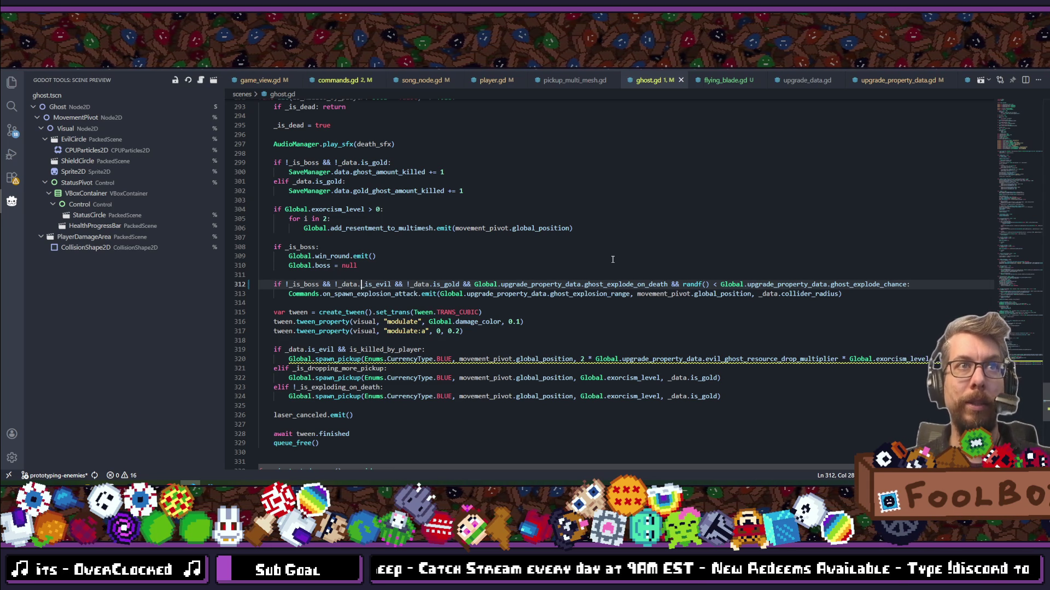
scroll(612, 260, down, 2)
scroll(613, 260, up, 3)
click(612, 260)
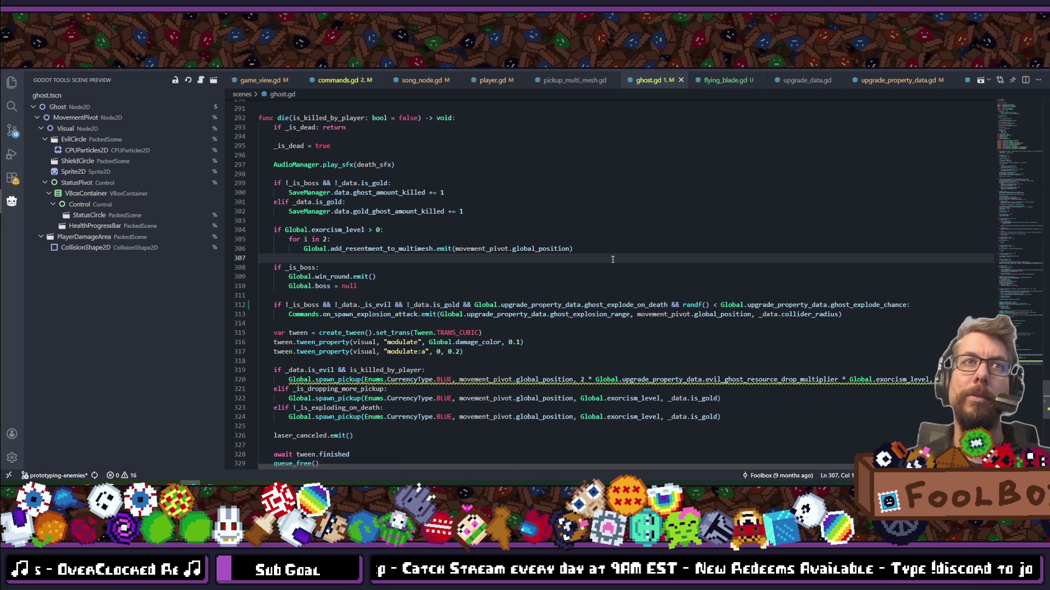
key(alt+Tab)
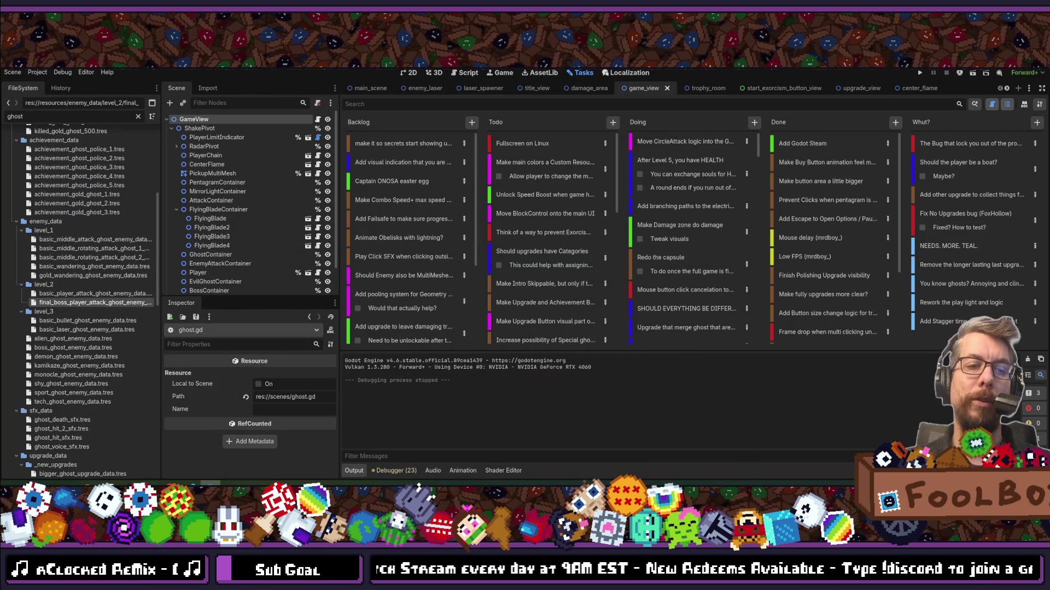
Dismiss the quick file search and run the Scope Creep project to its title screen.
key(shift+alt+o)
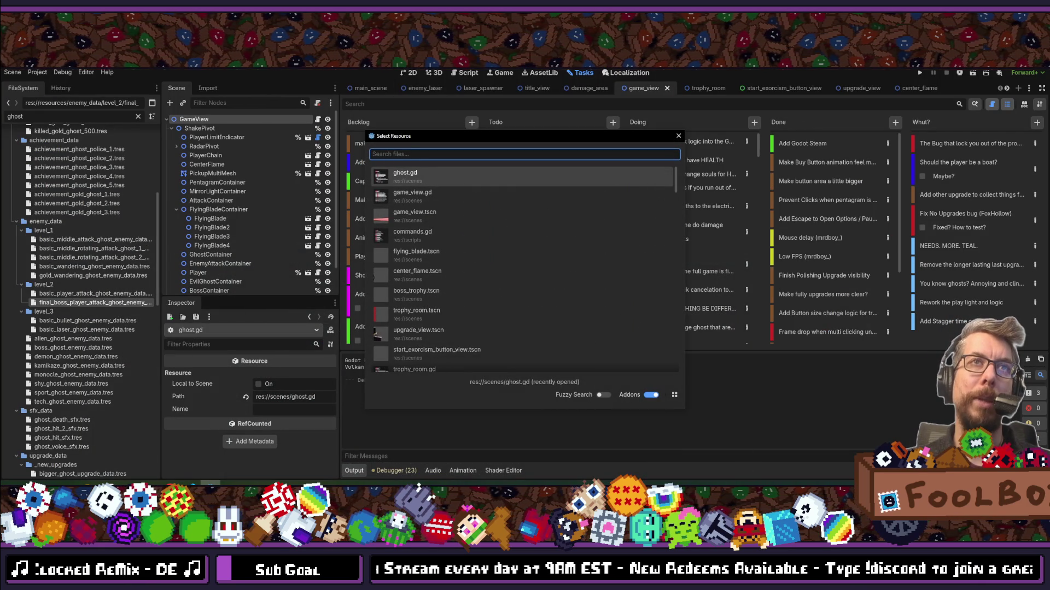
key(Escape)
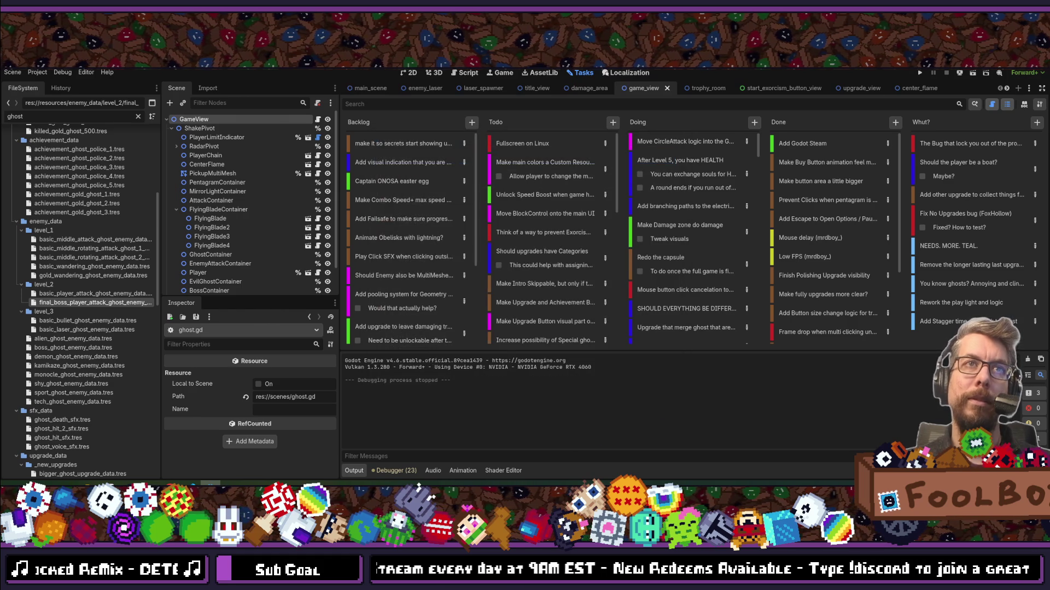
click(920, 73)
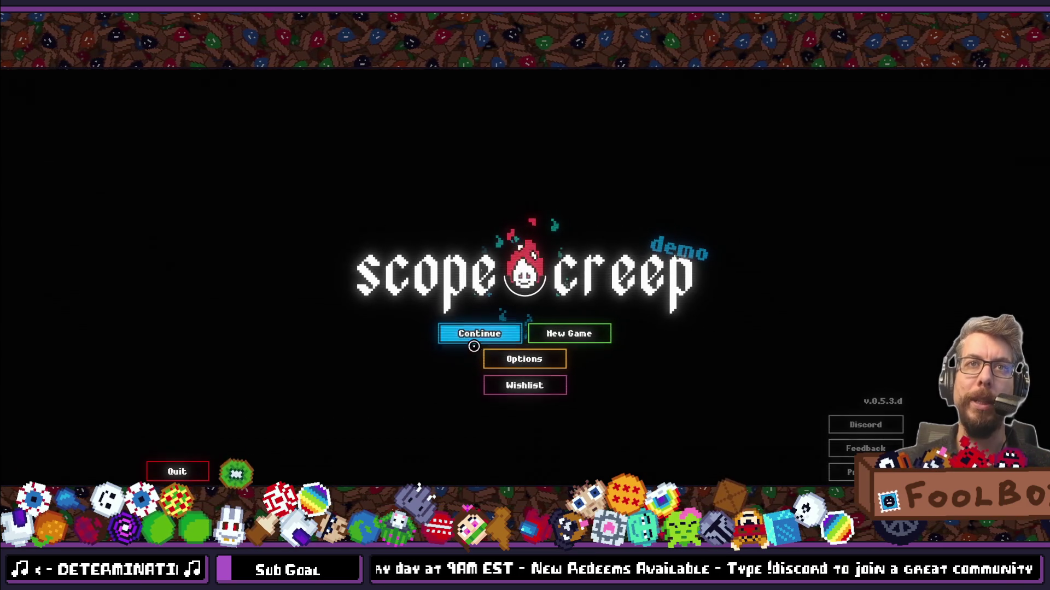
Continue the saved game until the '_is_evil' access error, stop debugging, and close ghost.gd in Godot.
click(471, 338)
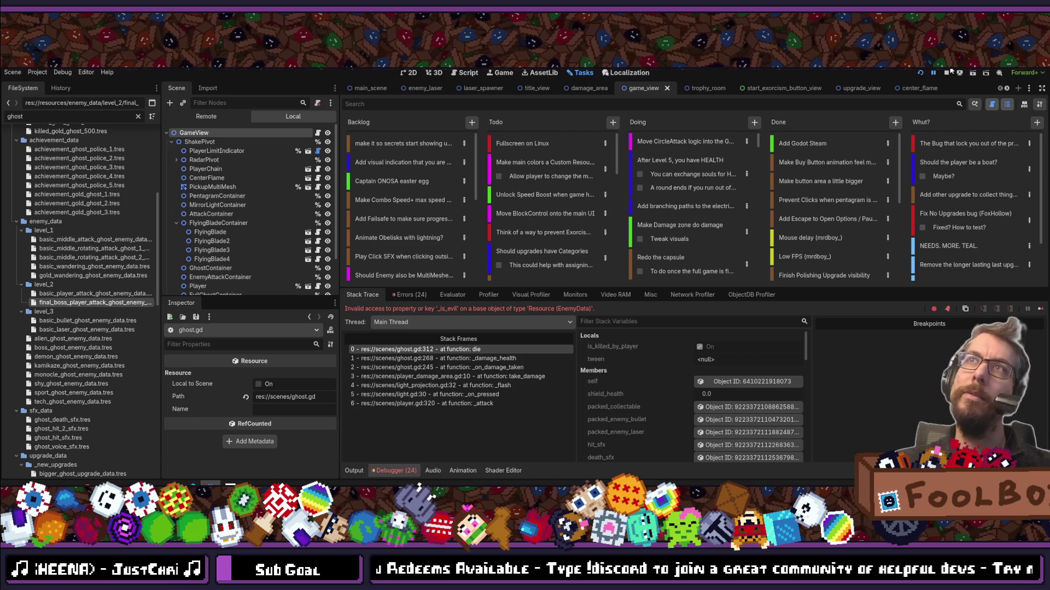
key(F8)
click(466, 74)
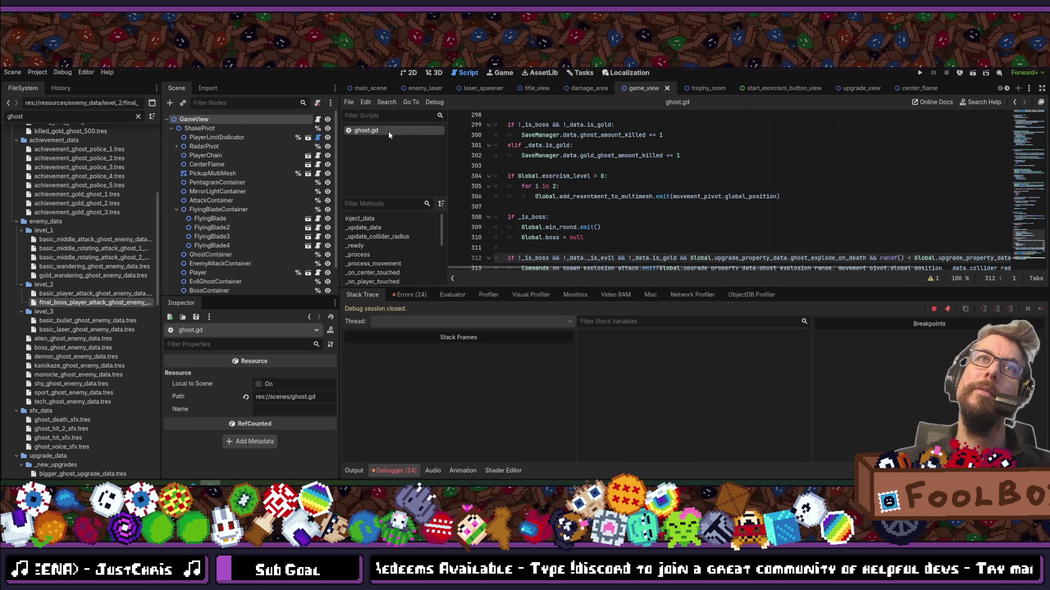
middle_click(389, 130)
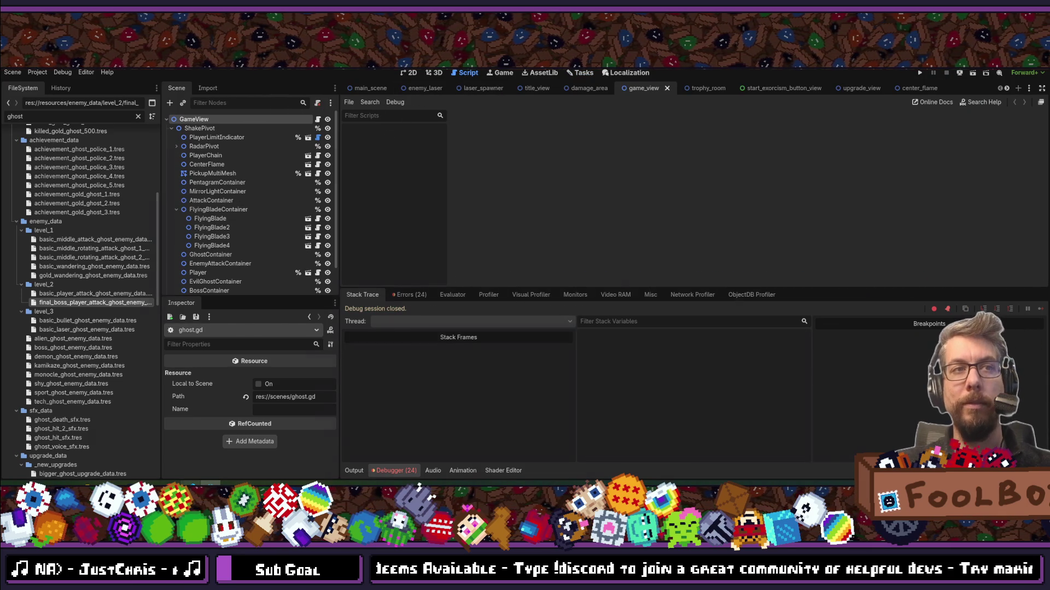
key(alt+Tab)
click(365, 305)
Remove the underscore to restore '_data.is_evil' on line 312, then relaunch and continue the saved game.
key(BackSpace)
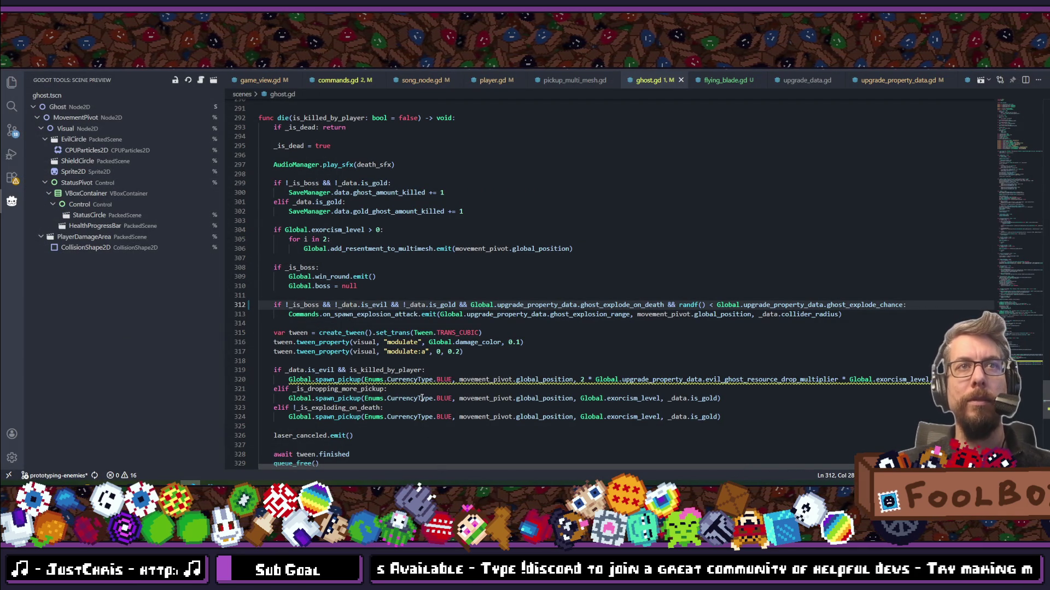
key(alt+Tab)
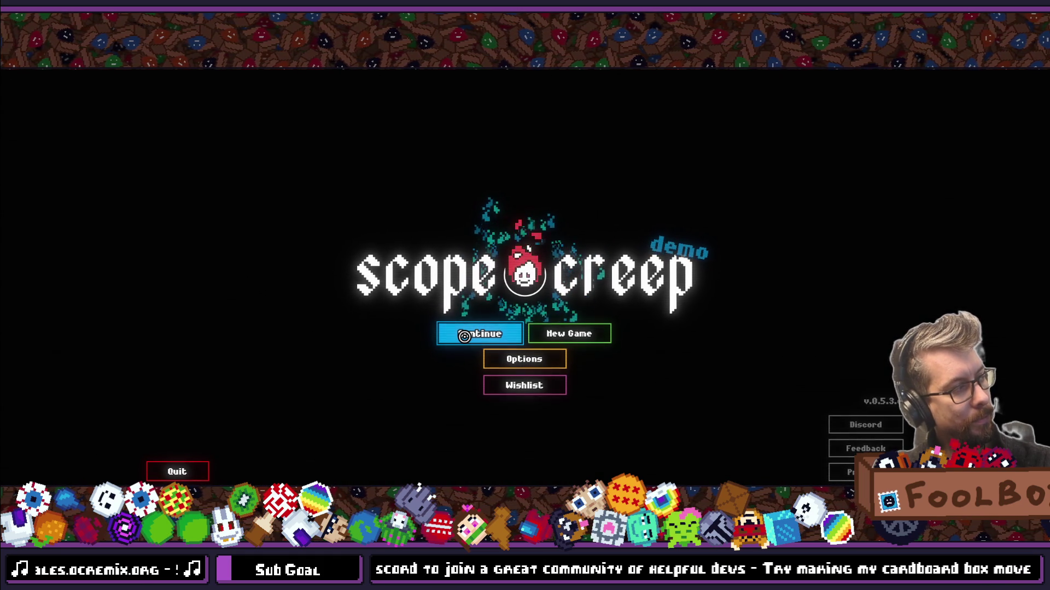
click(463, 335)
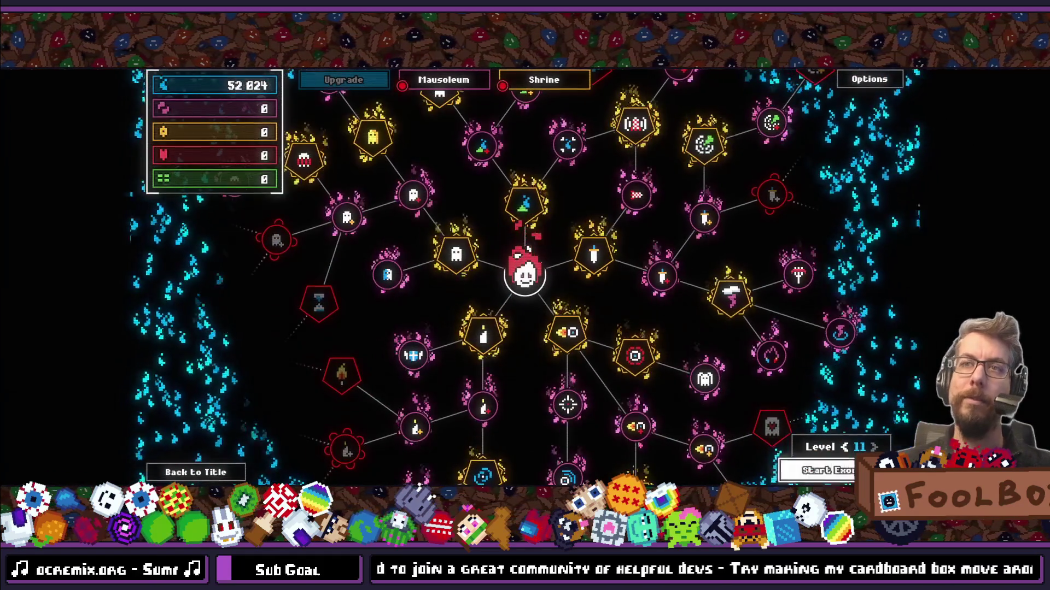
Start the level 11 exorcism, play the final boss fight, then stop the game with F8.
key(Return)
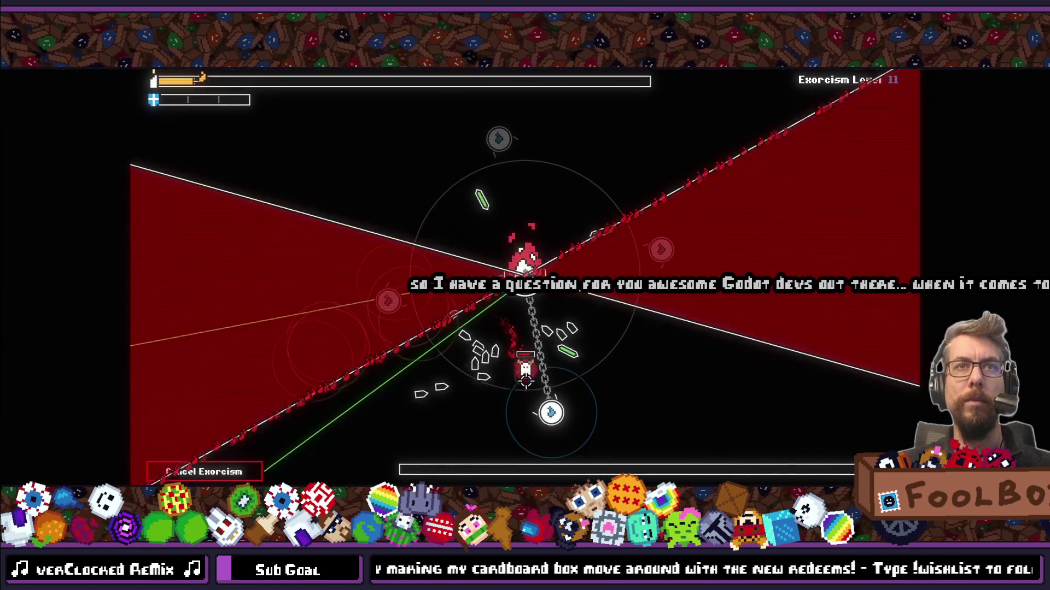
key(F8)
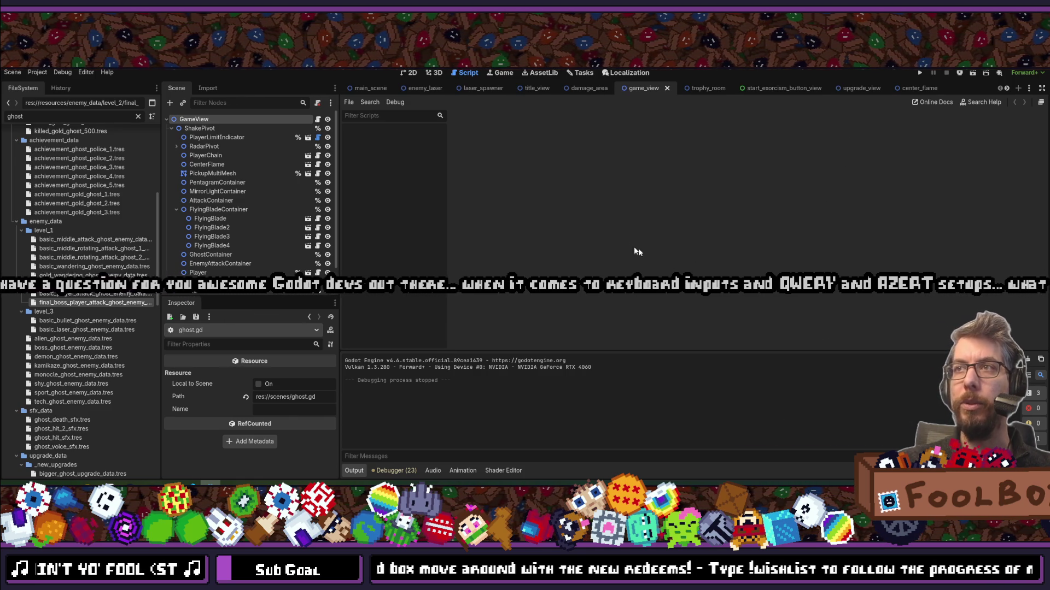
Open Project Settings' Input Map and open unlock_all_upgrades' U (Physical) key binding.
click(37, 72)
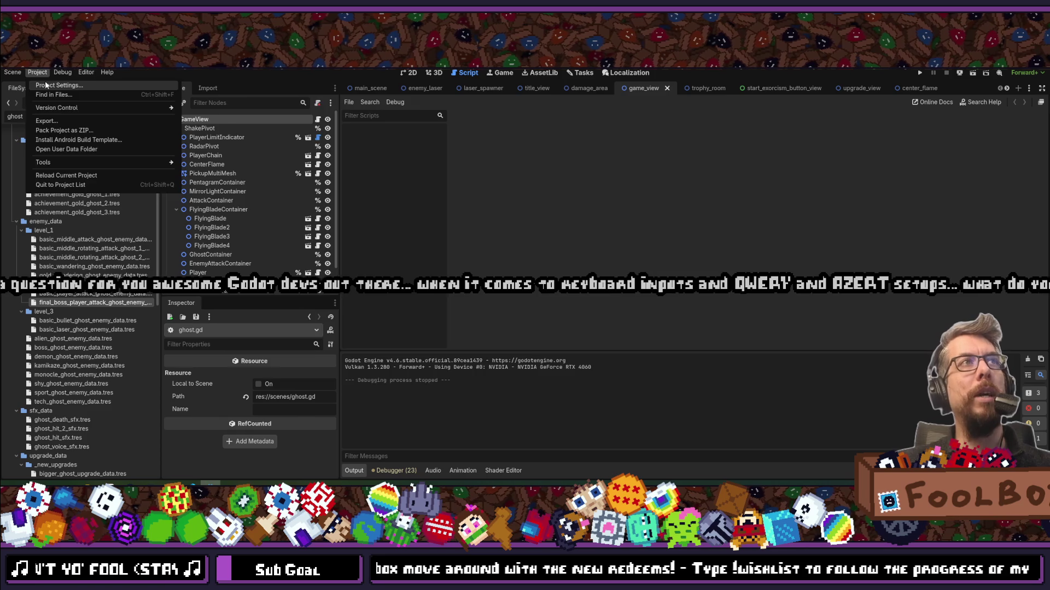
click(55, 87)
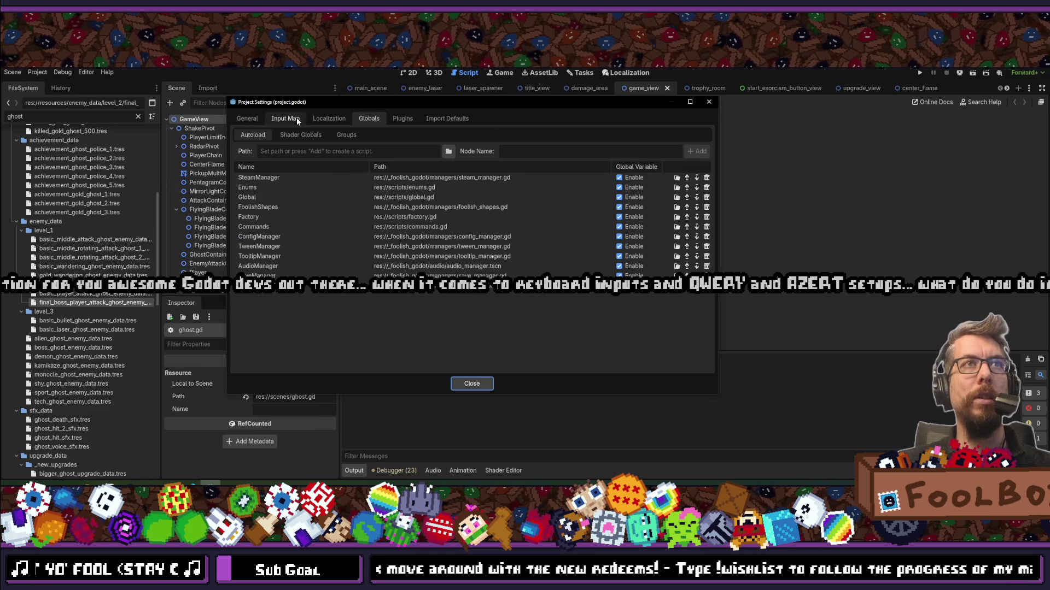
click(297, 119)
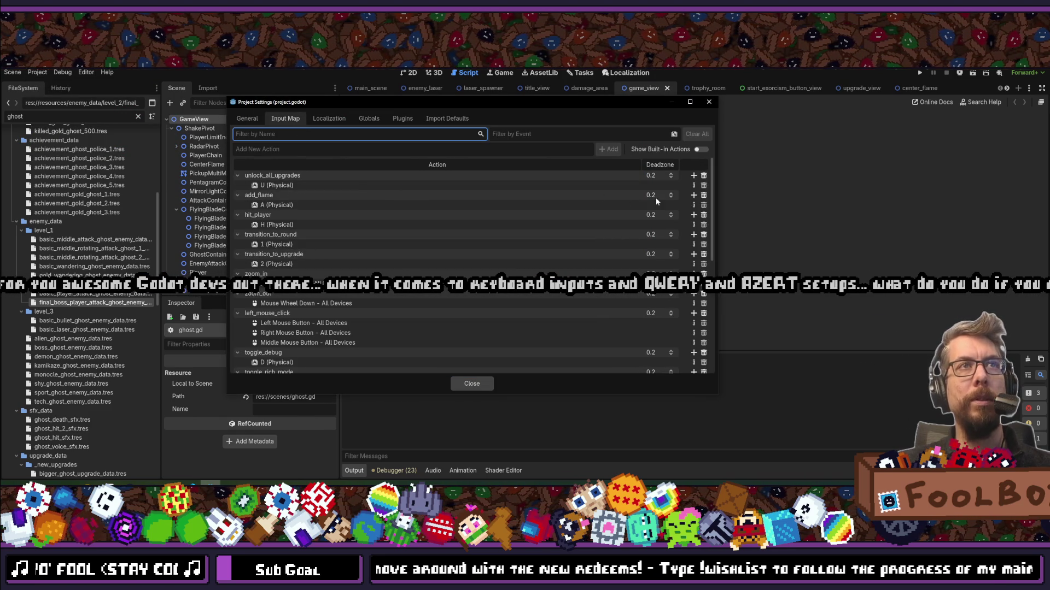
click(278, 186)
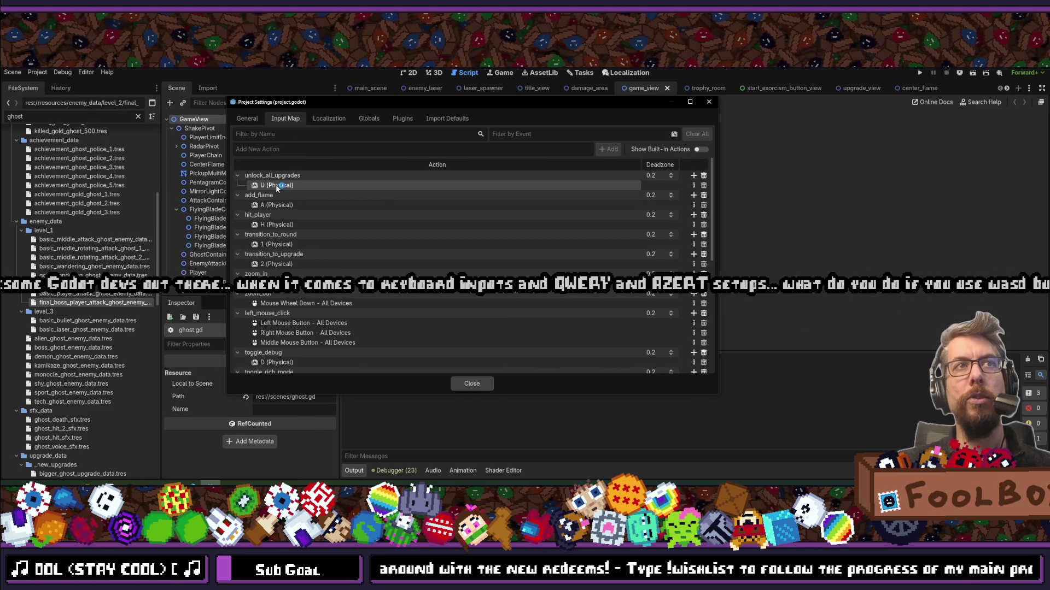
double_click(278, 186)
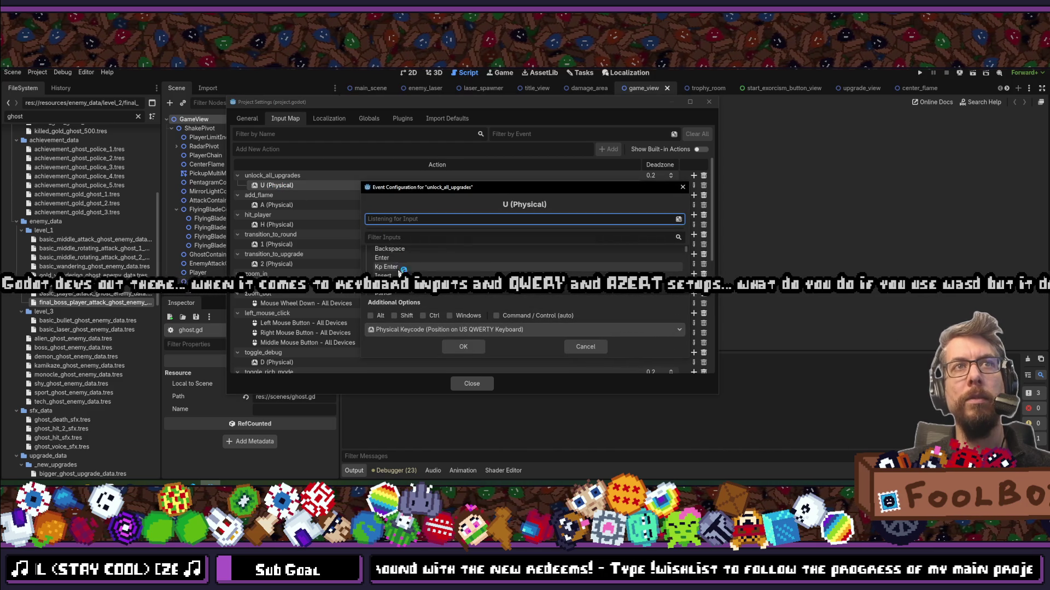
Inspect the Physical Keycode matching options, cancel without changes, and close Project Settings.
click(441, 329)
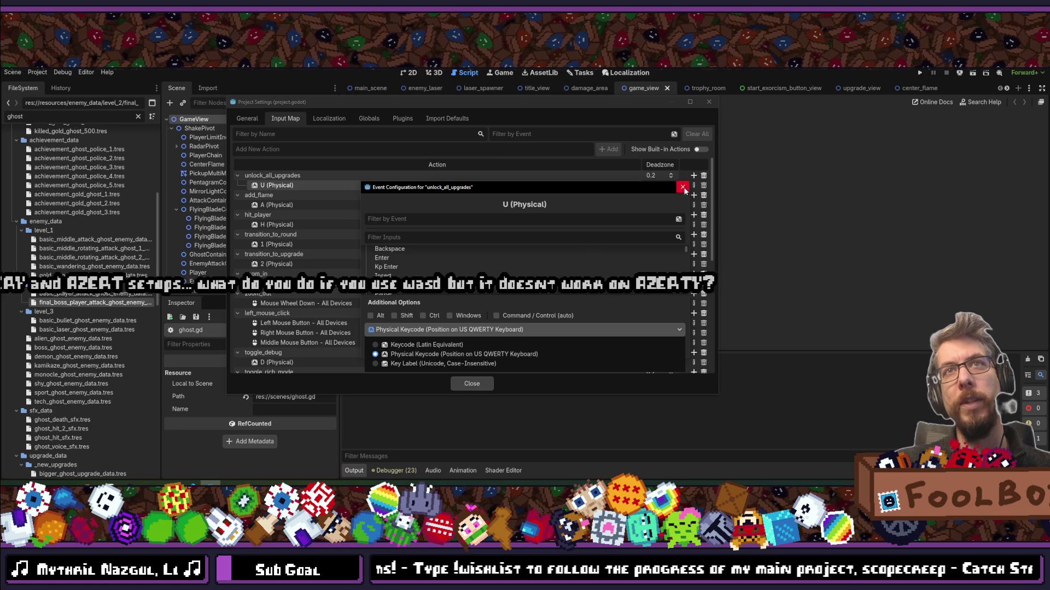
click(458, 328)
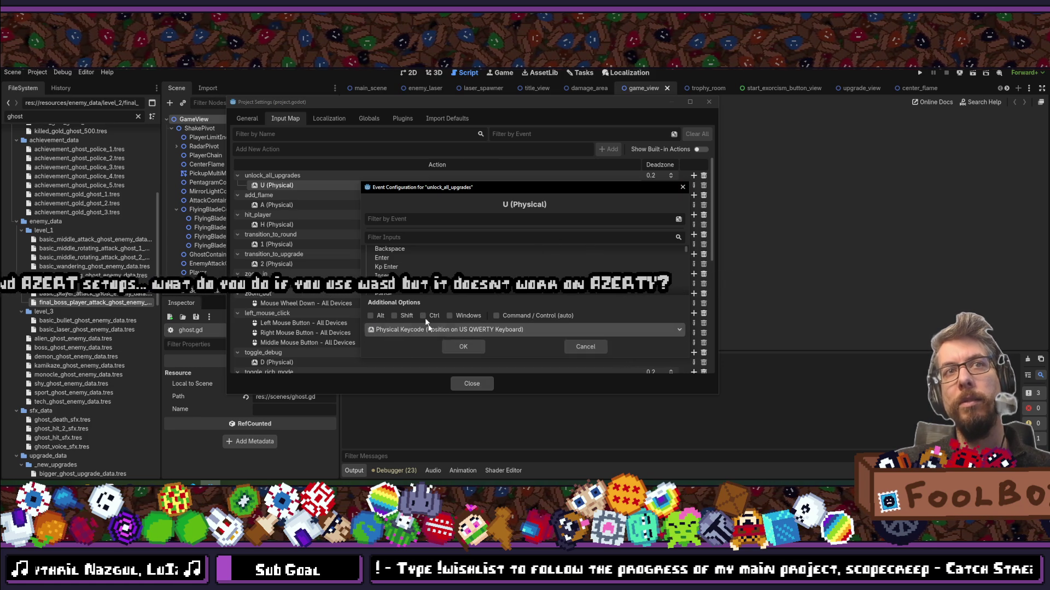
click(682, 187)
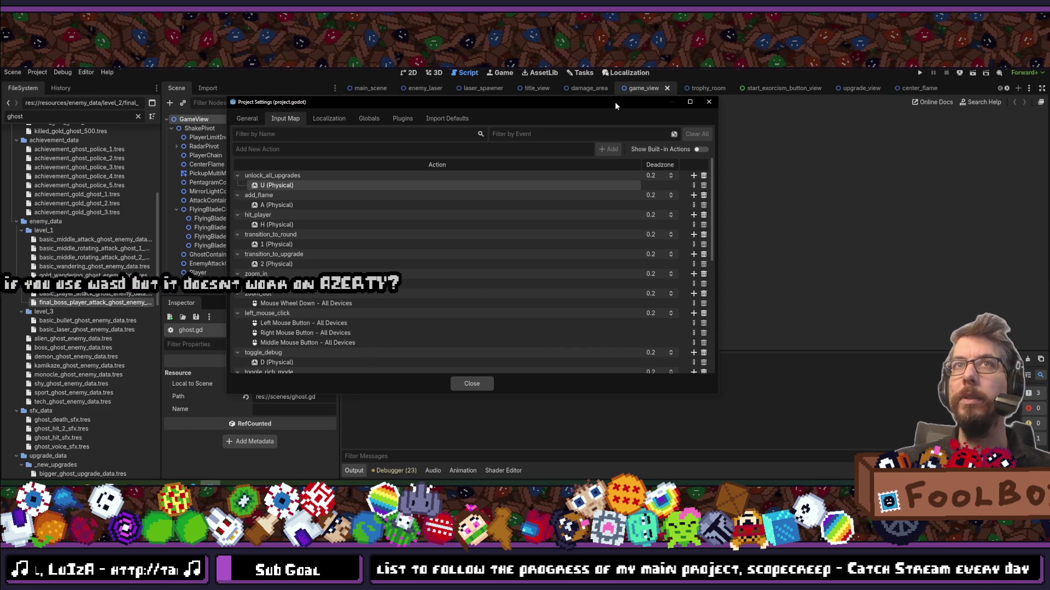
drag(614, 102, 645, 122)
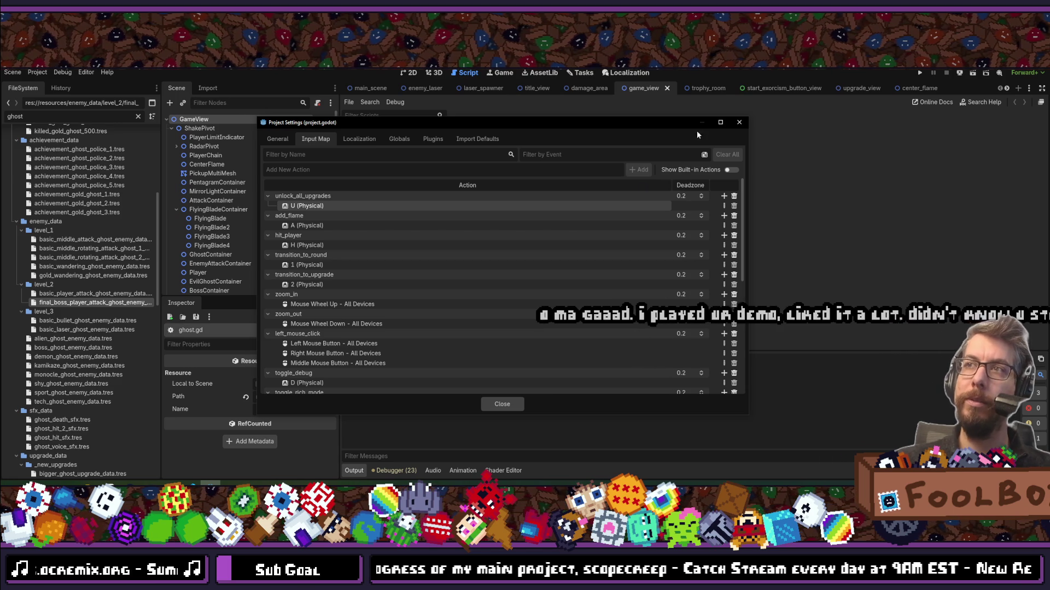
click(740, 125)
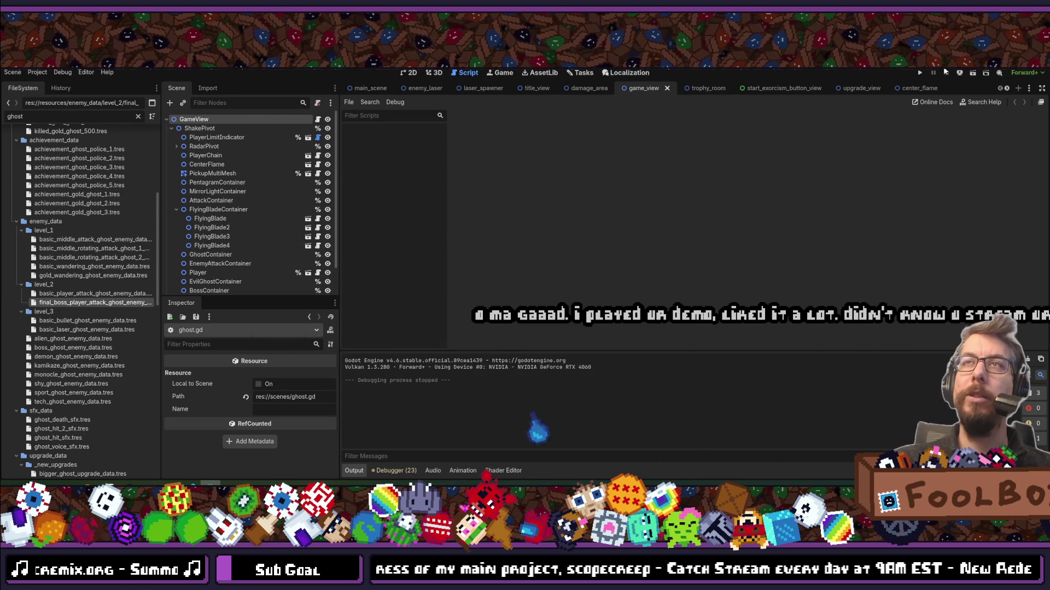
Run the project, continue the saved game and start the level 11 exorcism.
click(921, 72)
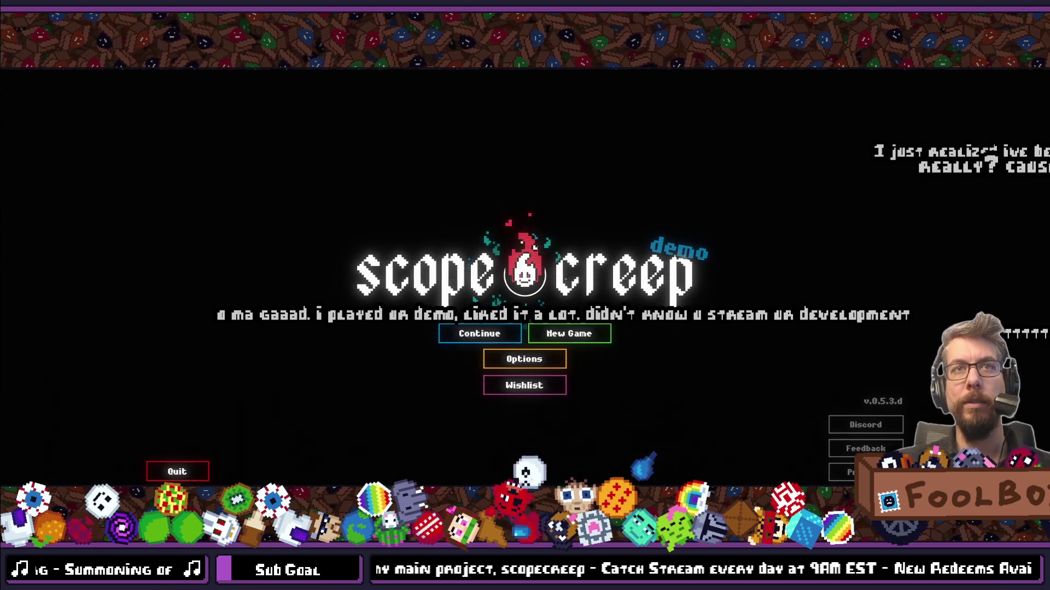
click(473, 335)
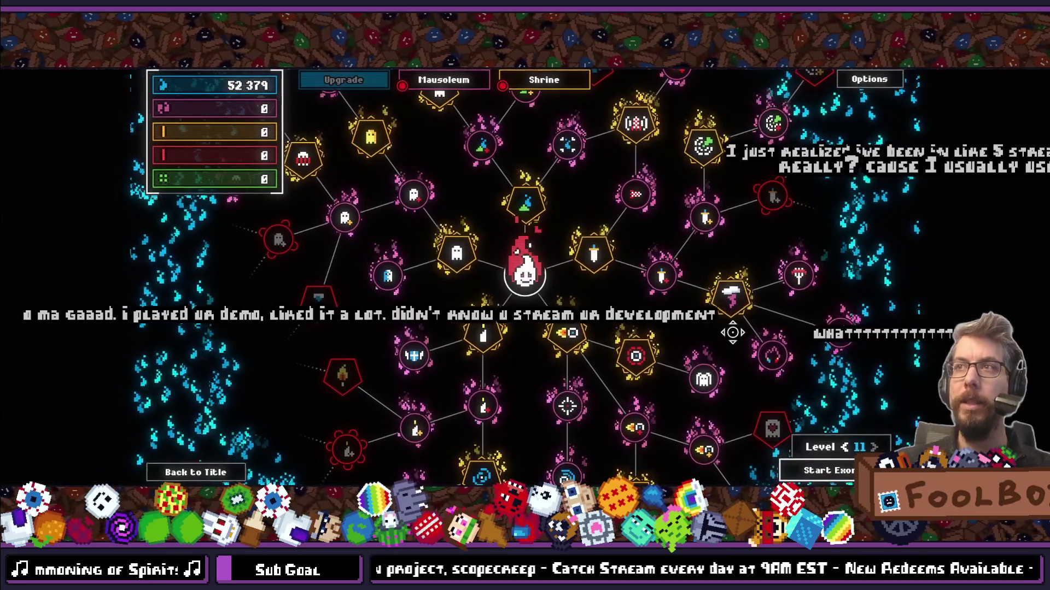
click(820, 470)
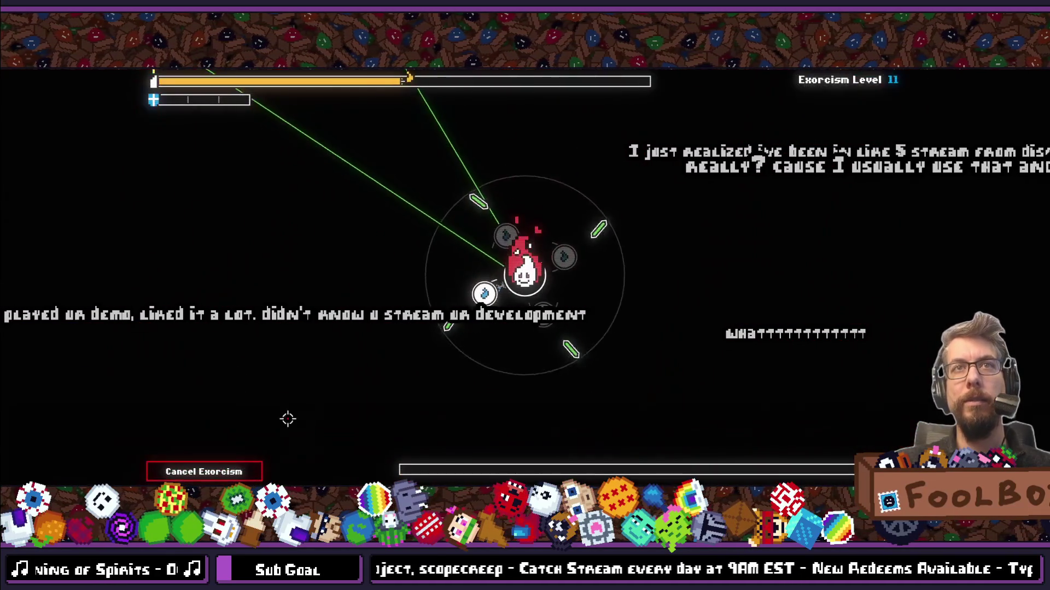
Move the player around the boss fight with the WASD keys.
key(a)
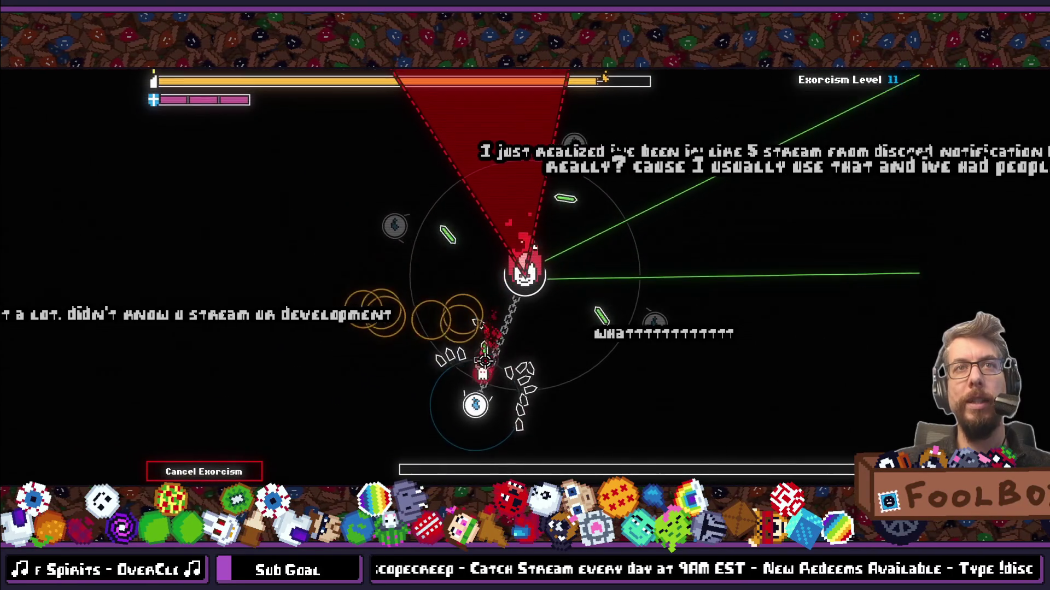
key(w)
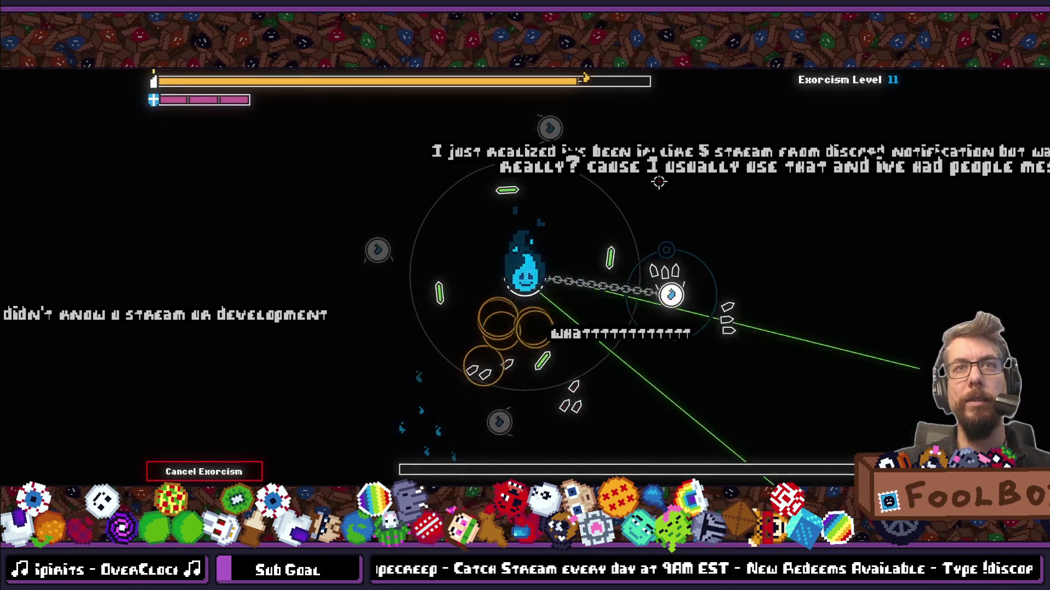
key(a)
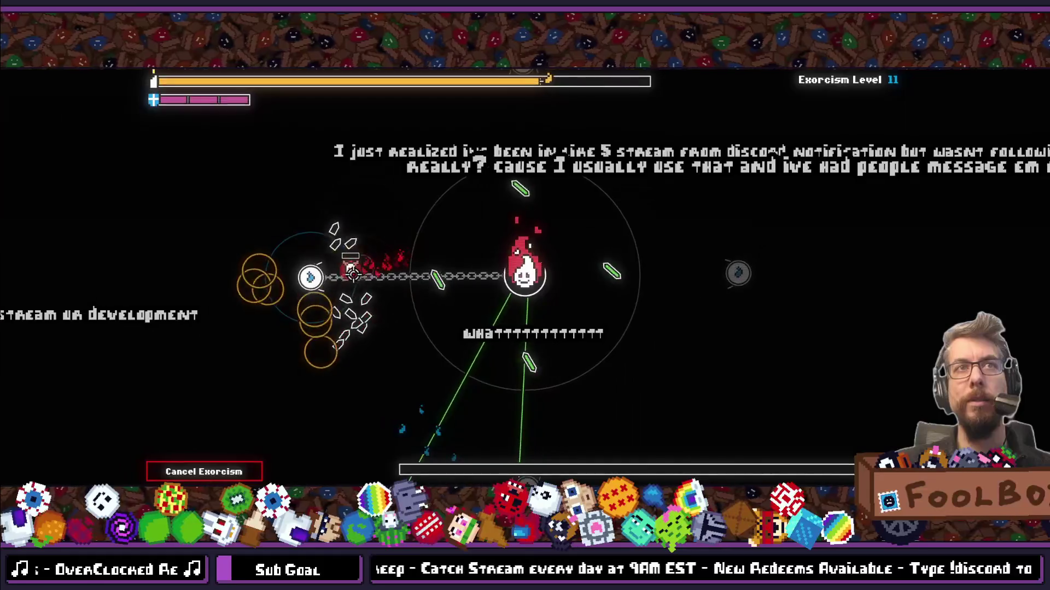
key(d)
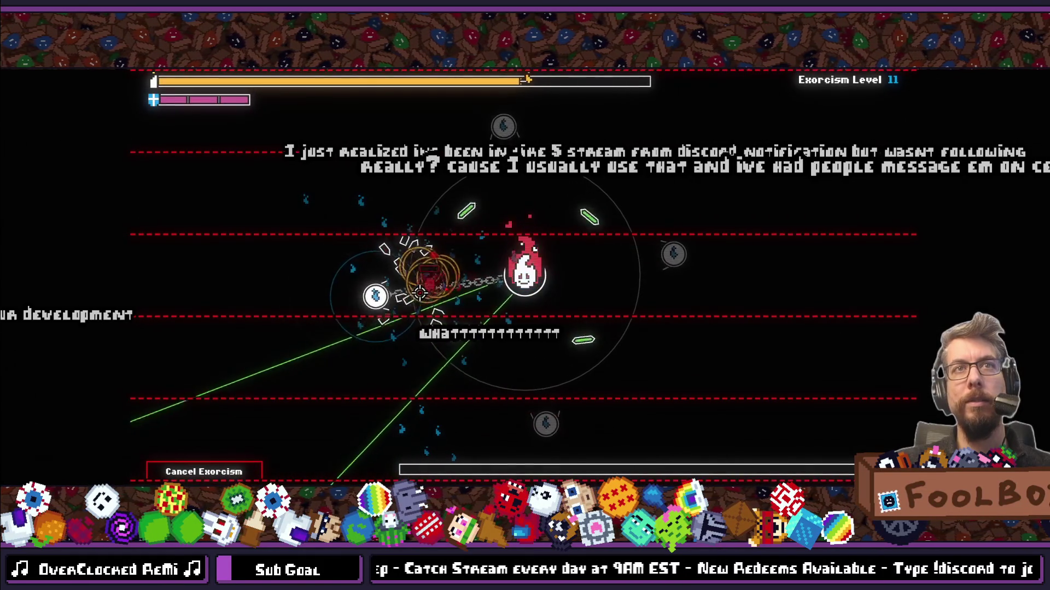
key(d)
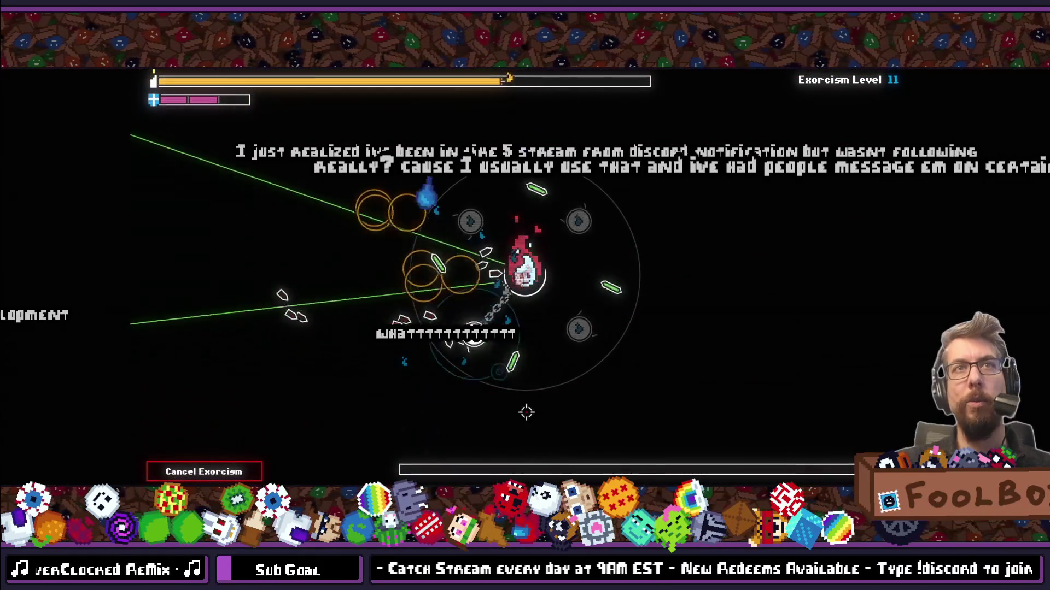
key(w)
key(s)
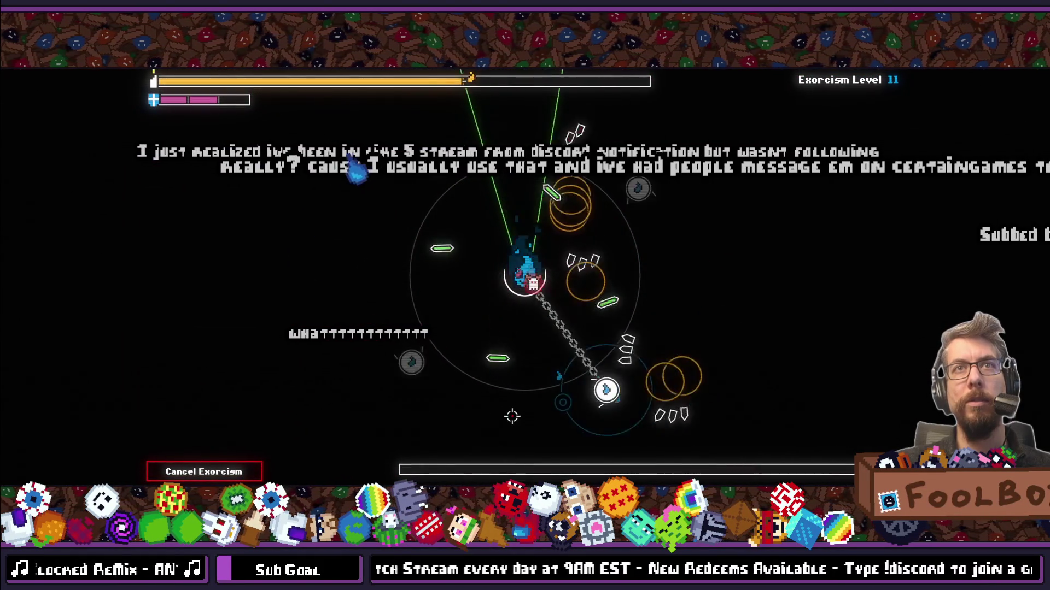
key(a)
key(s)
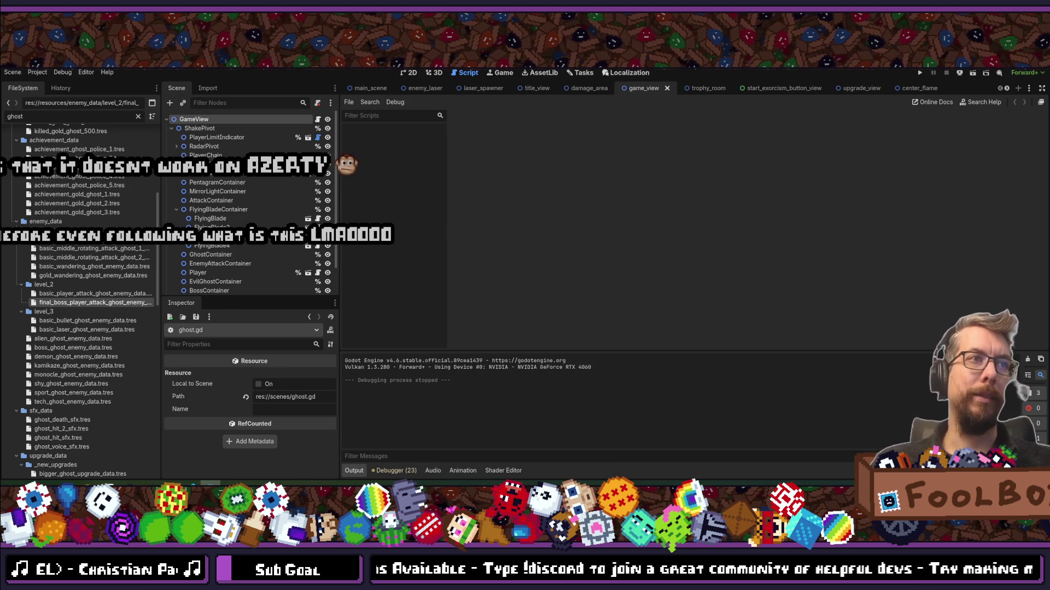
Bring up and dismiss Godot's quick file search several times, closing a stray date flyout.
key(shift+alt+o)
key(Escape)
key(shift+alt+o)
key(Escape)
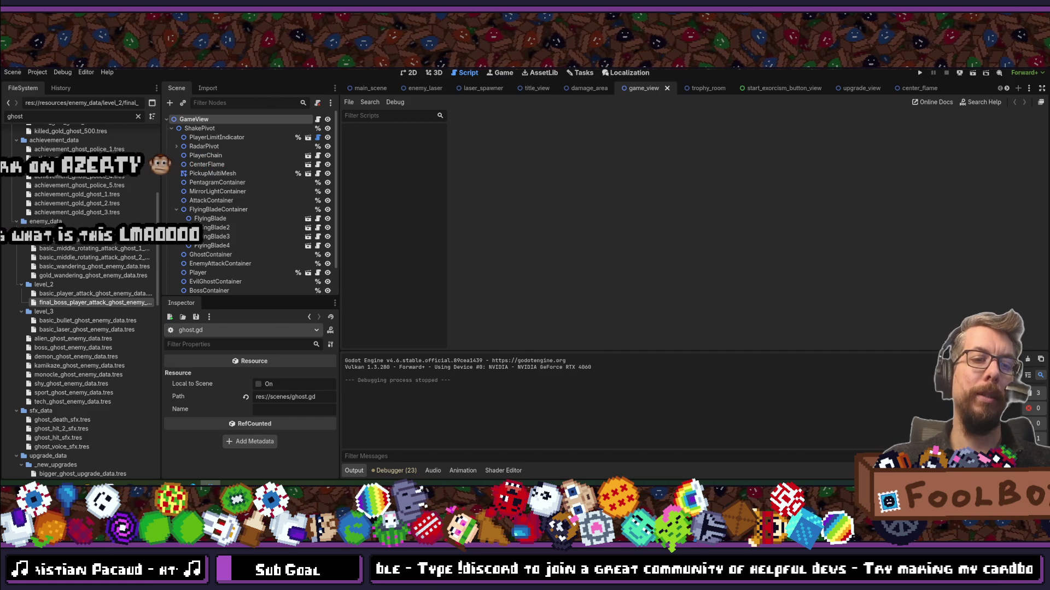
key(shift+alt+o)
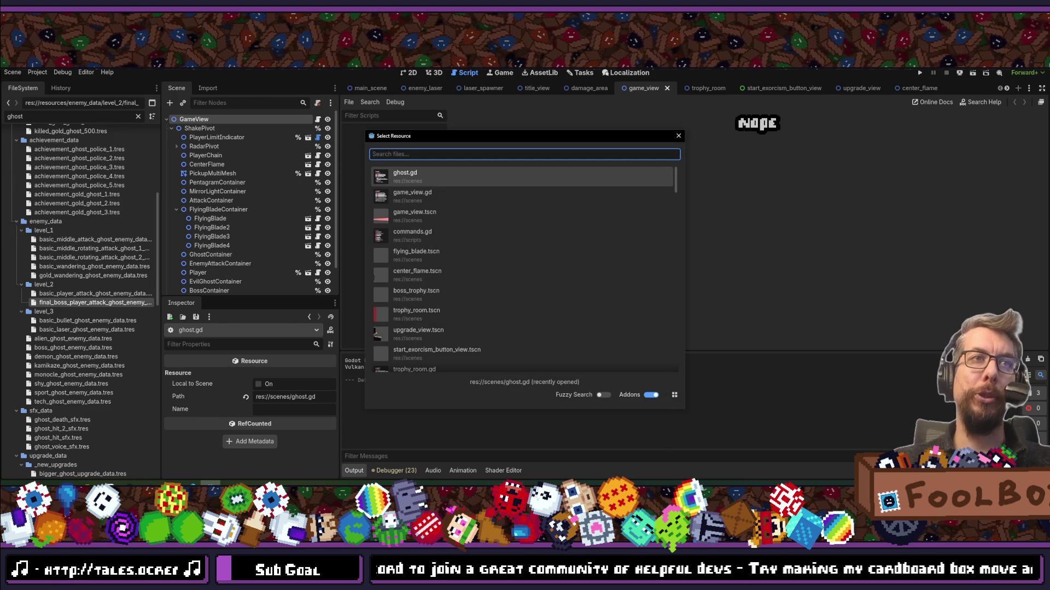
key(Escape)
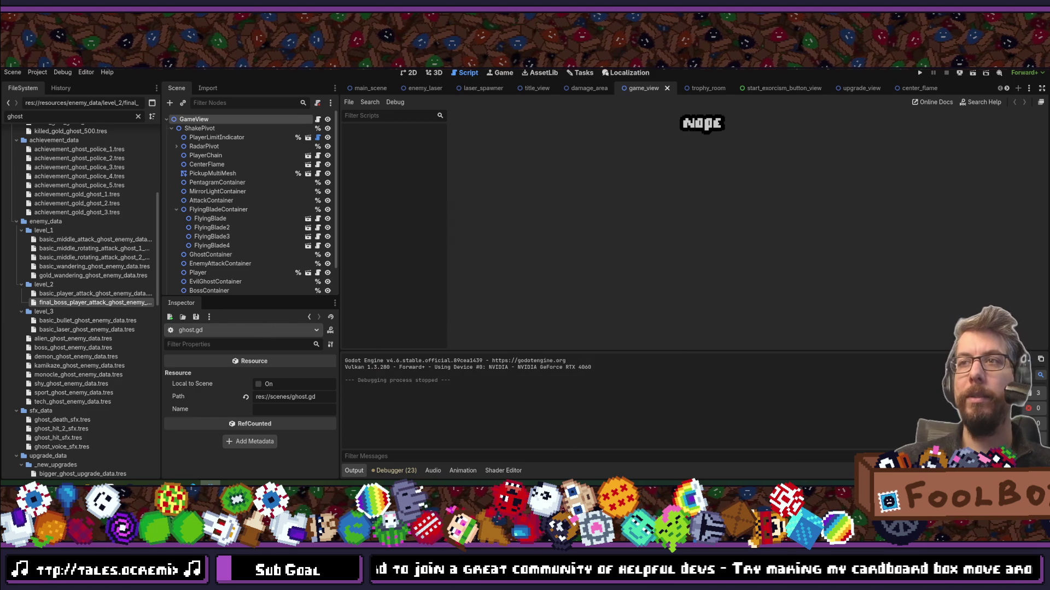
key(super+alt+d)
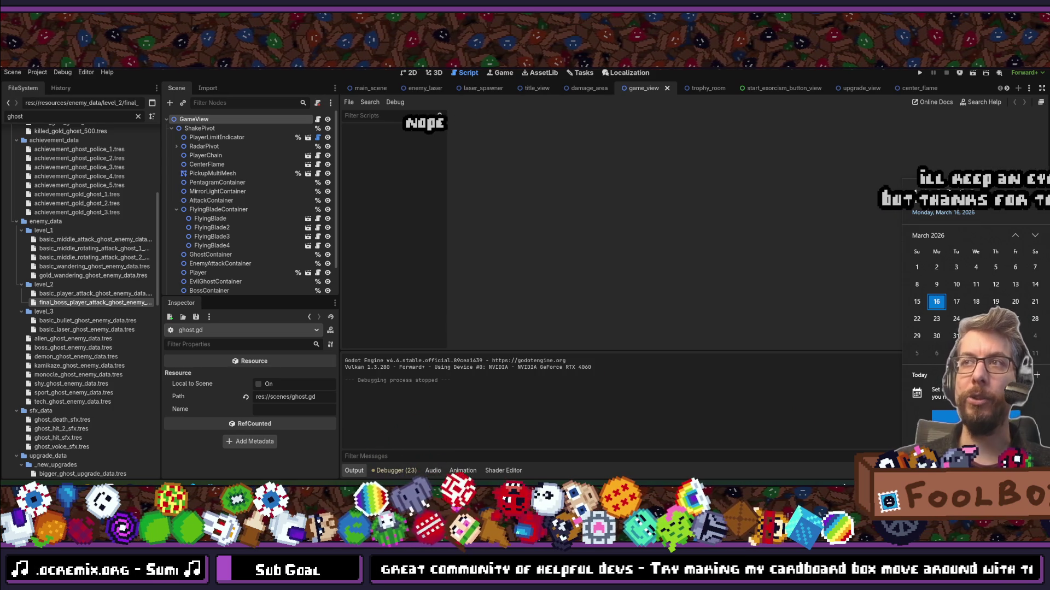
key(Escape)
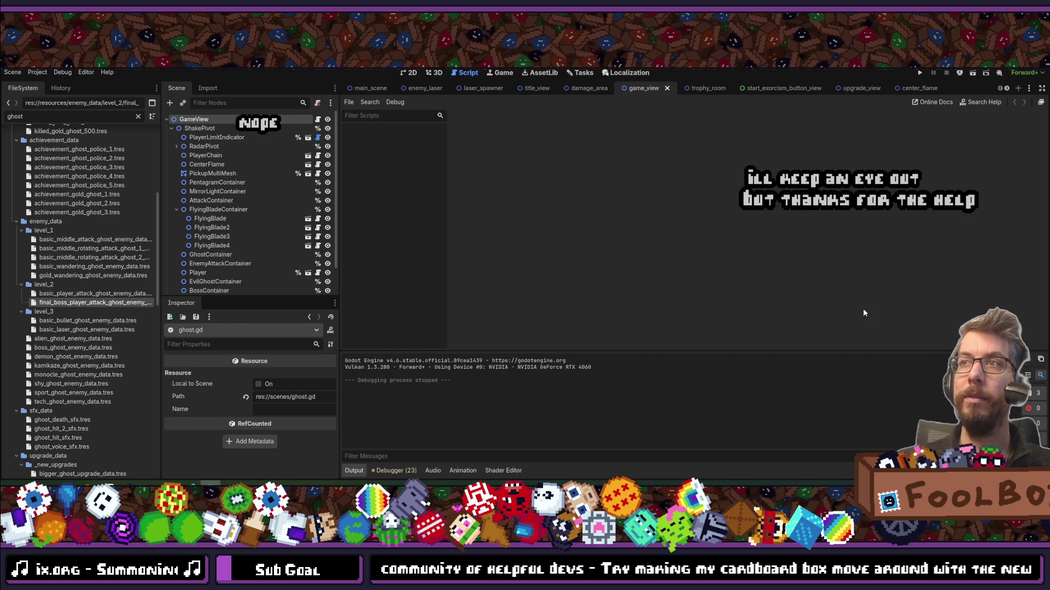
Save the scene and quick-open ghost.gd in VS Code at its die() function.
key(ctrl+s)
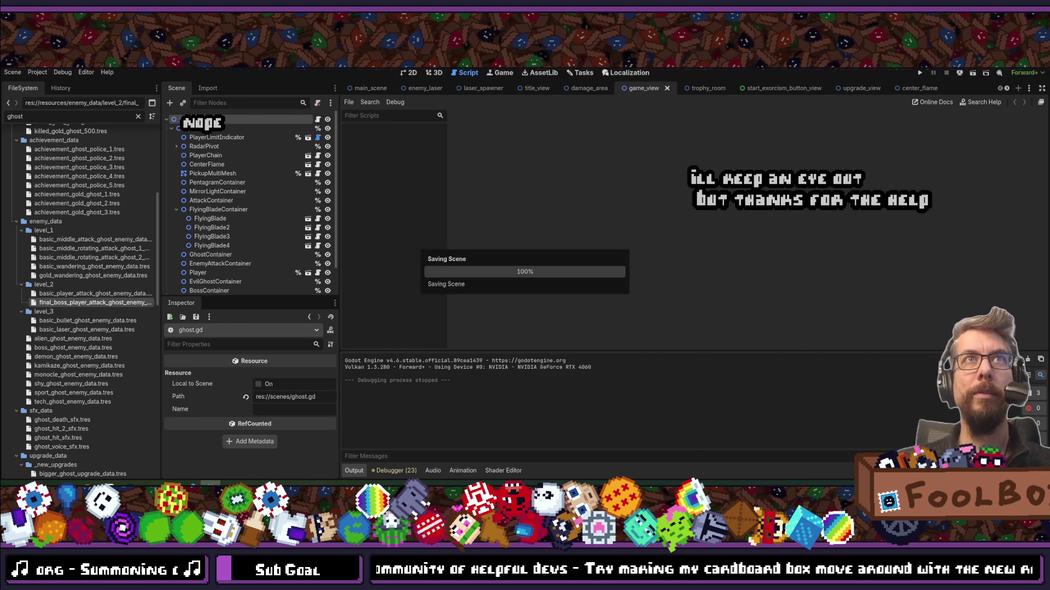
key(shift+alt+o)
key(Return)
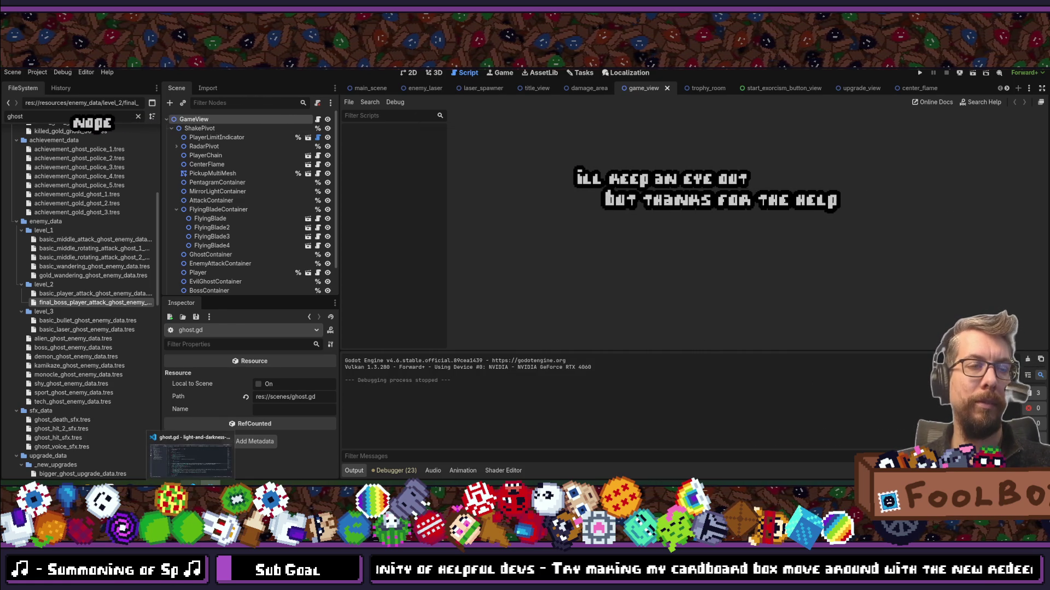
click(190, 460)
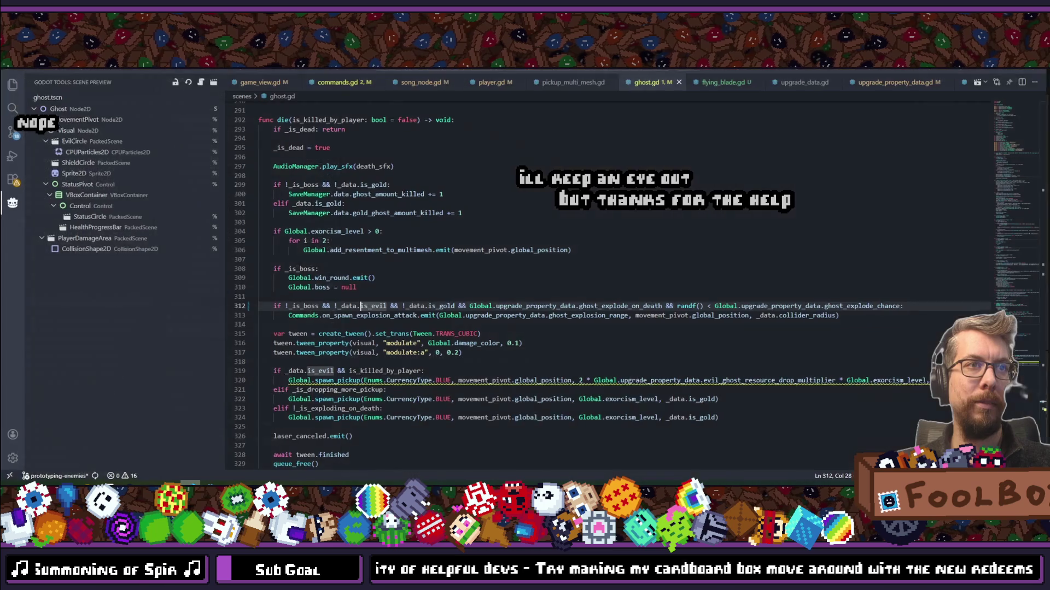
Return to ghost.gd in VS Code, scroll through its ready code, and bring up Quick Open.
key(alt+Tab)
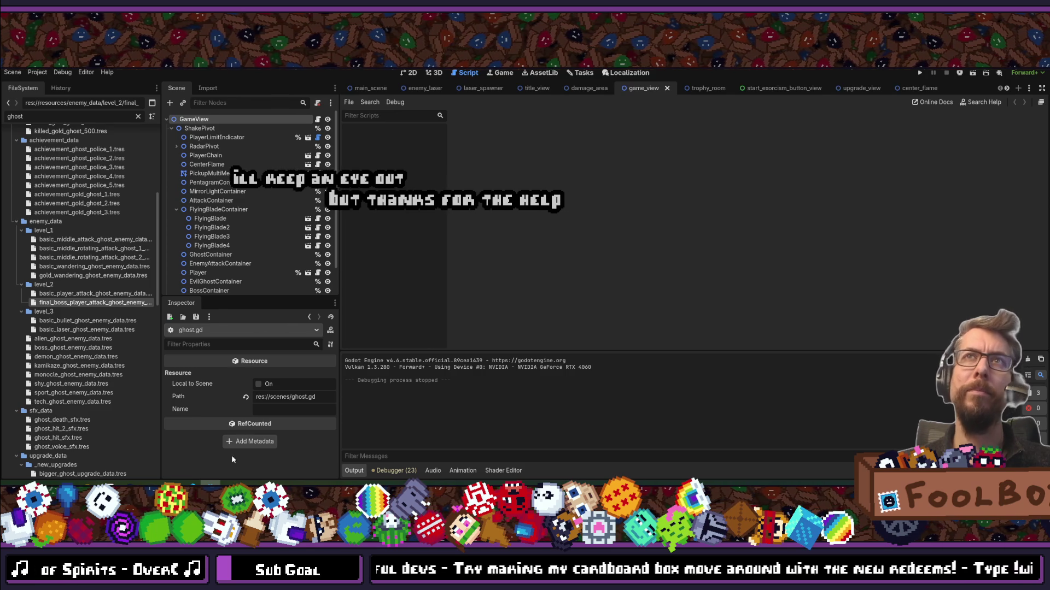
click(190, 458)
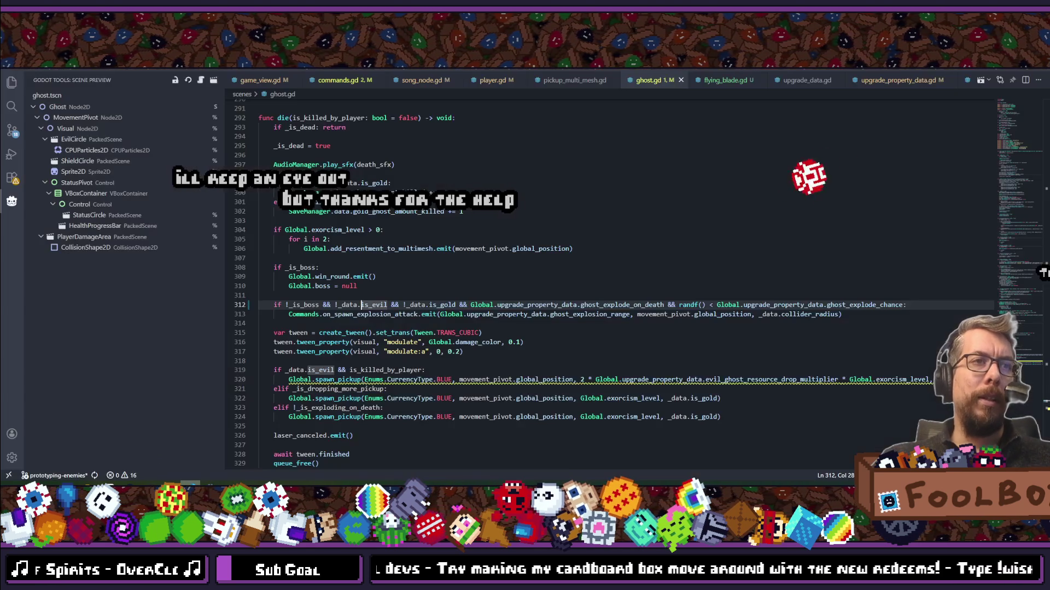
scroll(403, 307, up, 20)
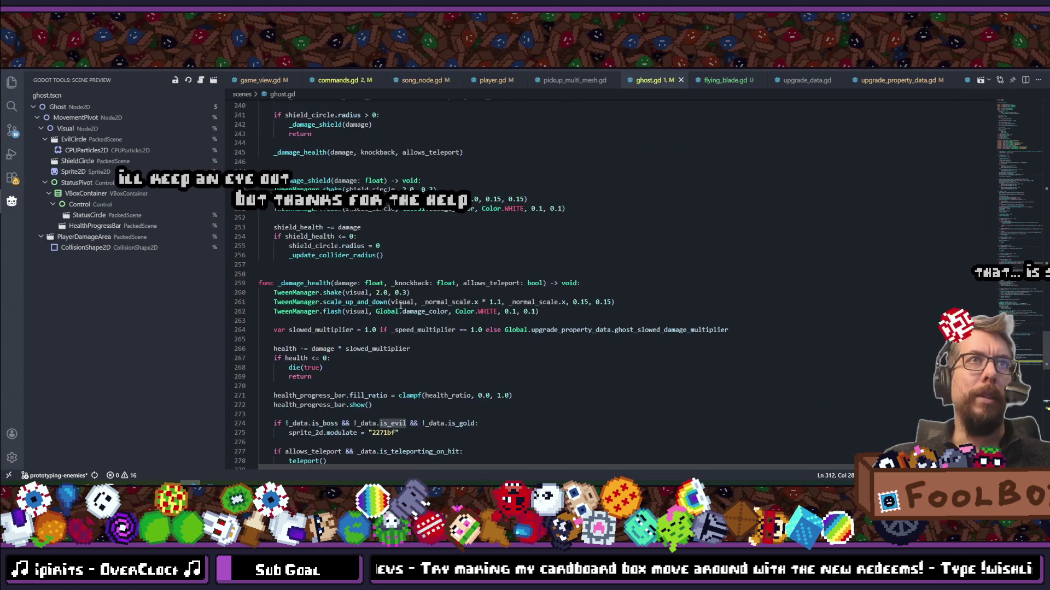
scroll(400, 306, up, 20)
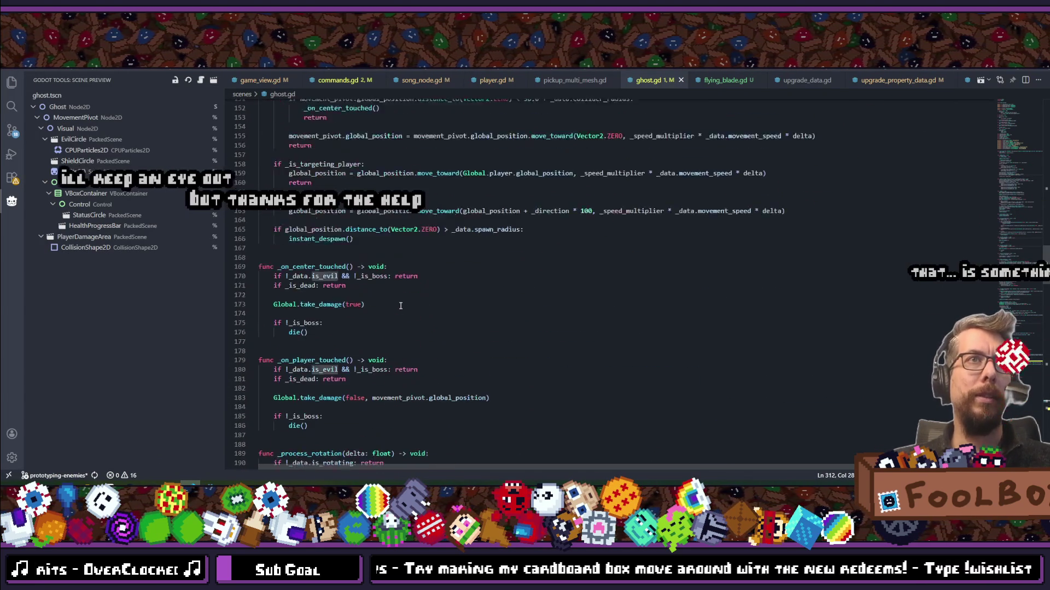
scroll(400, 306, up, 1)
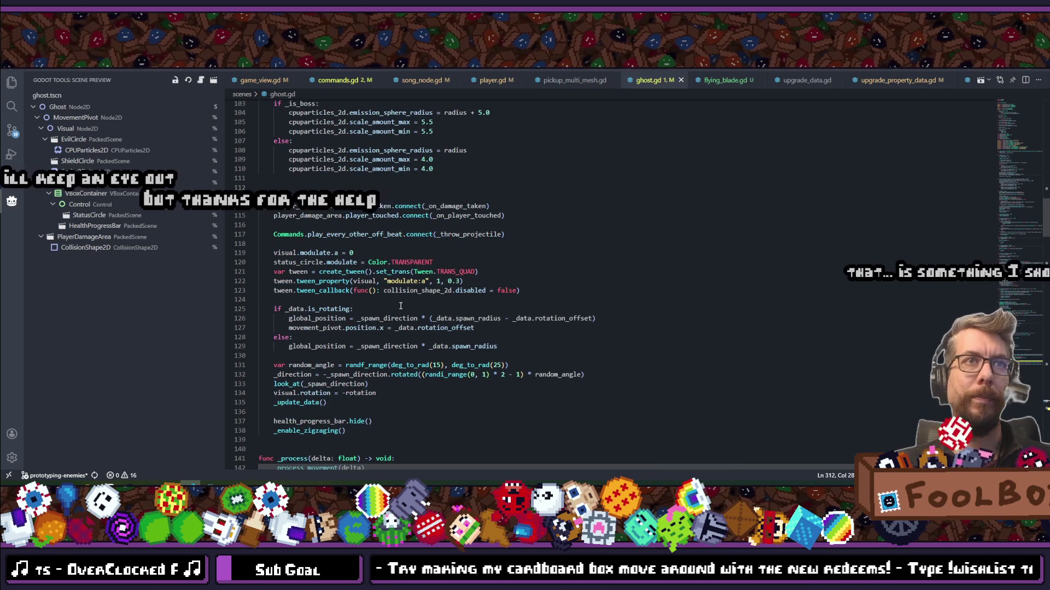
scroll(401, 306, down, 2)
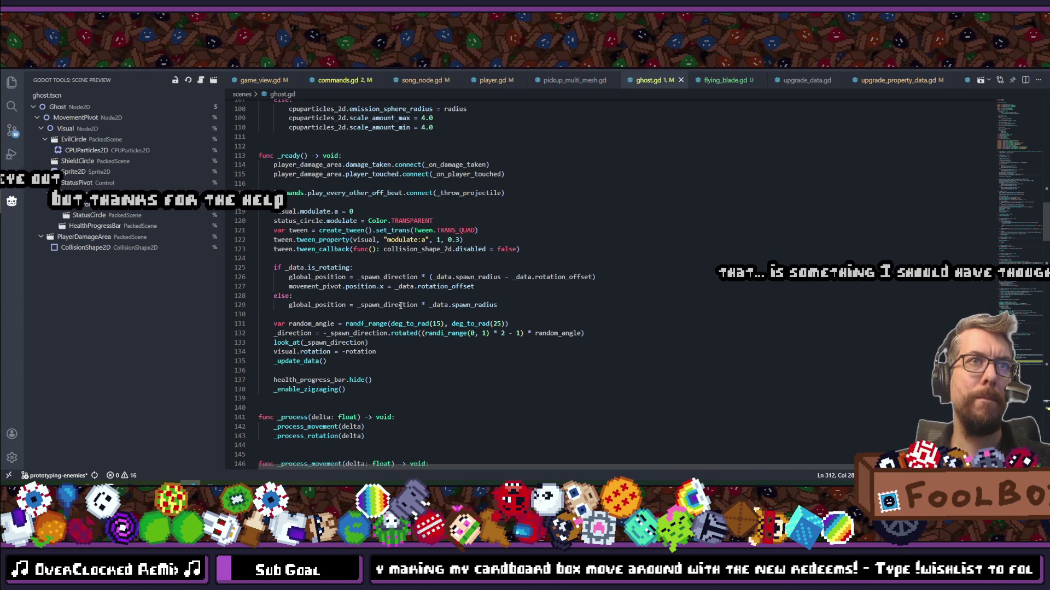
scroll(400, 306, up, 10)
scroll(400, 306, up, 6)
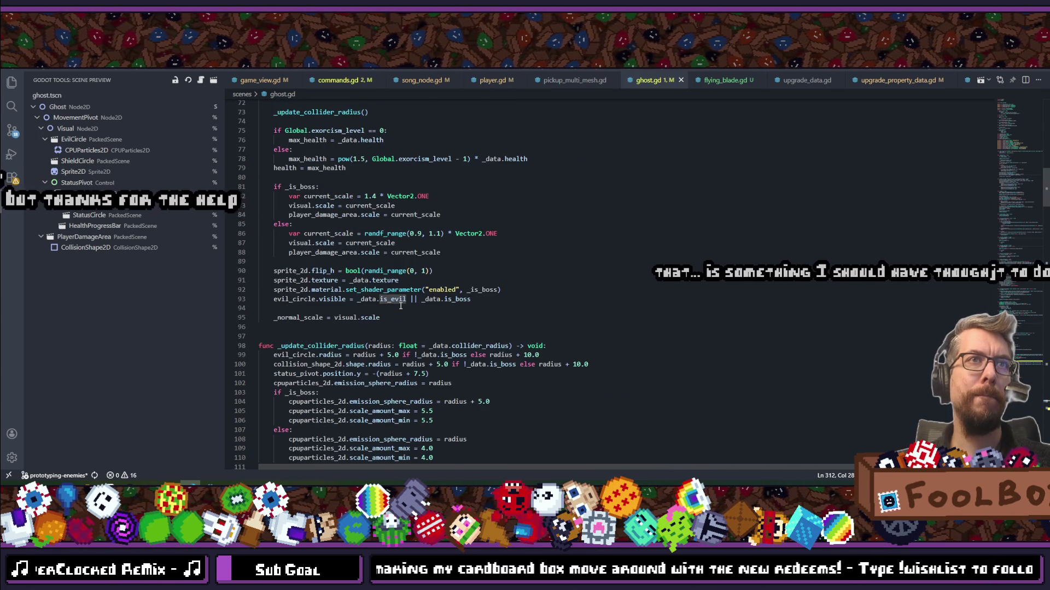
scroll(400, 306, down, 15)
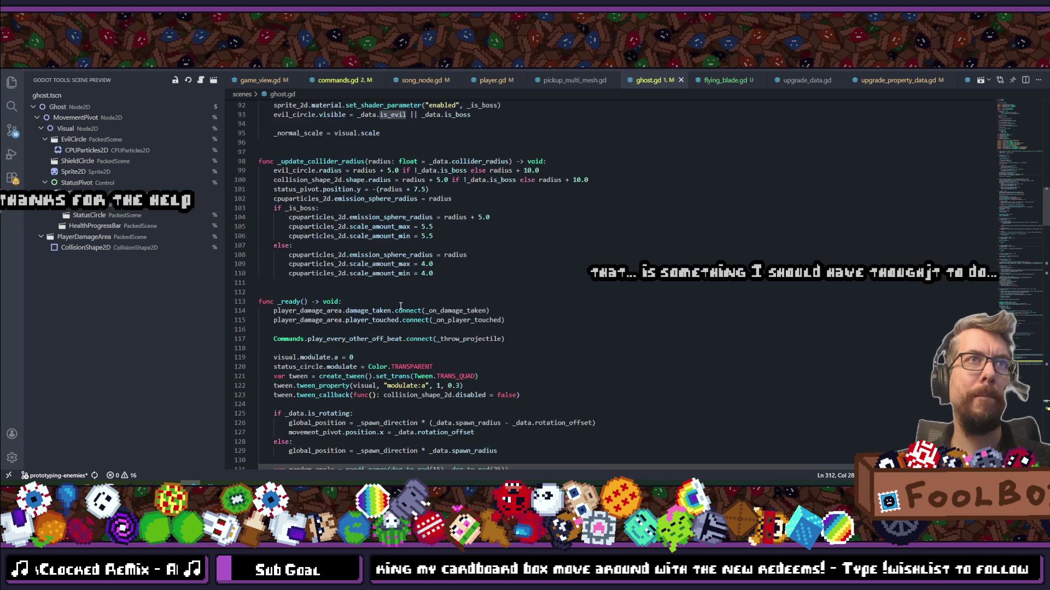
key(ctrl+p)
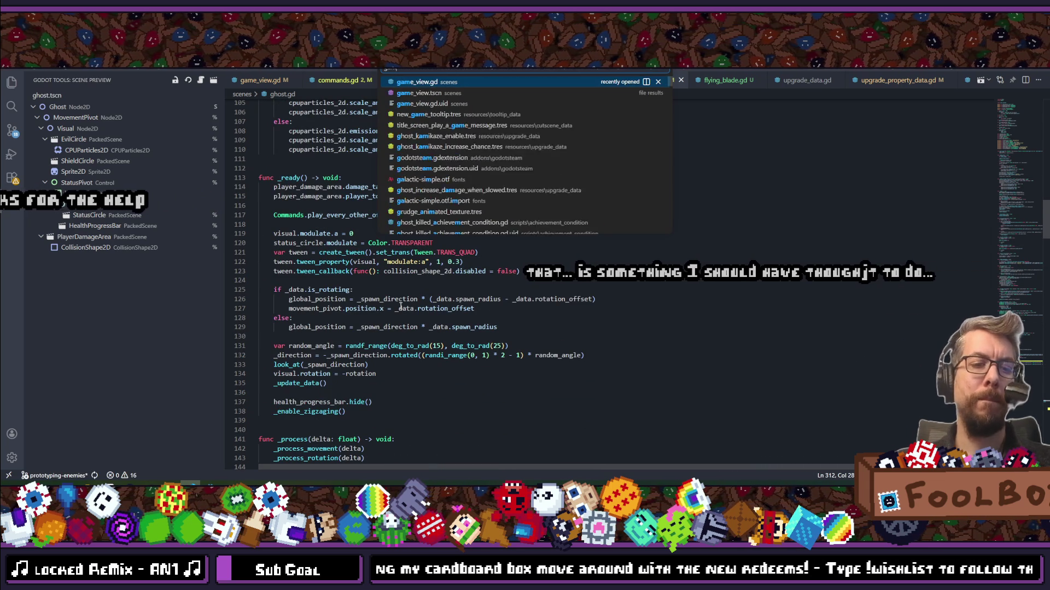
Open game_view.gd, append '* 2' to the spawner_amount on line 122, and save.
text(game_view)
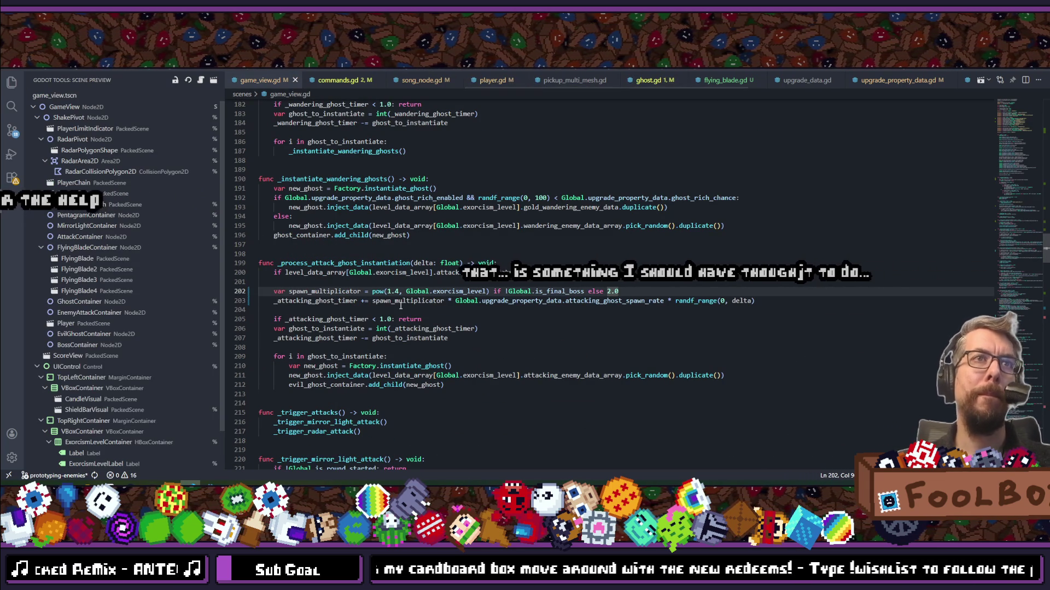
scroll(400, 306, up, 10)
scroll(400, 306, up, 15)
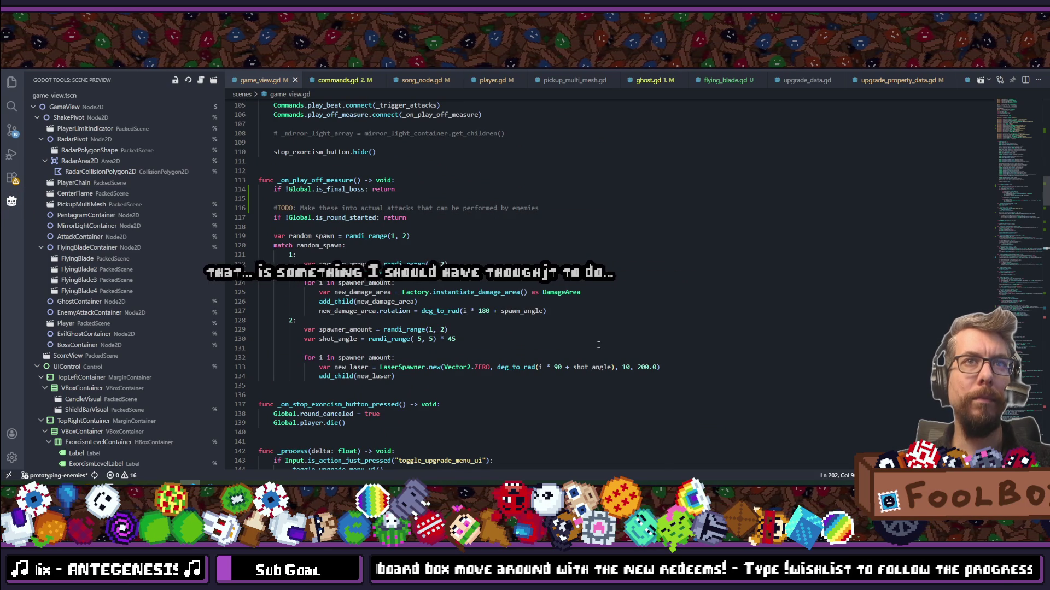
click(462, 298)
click(479, 291)
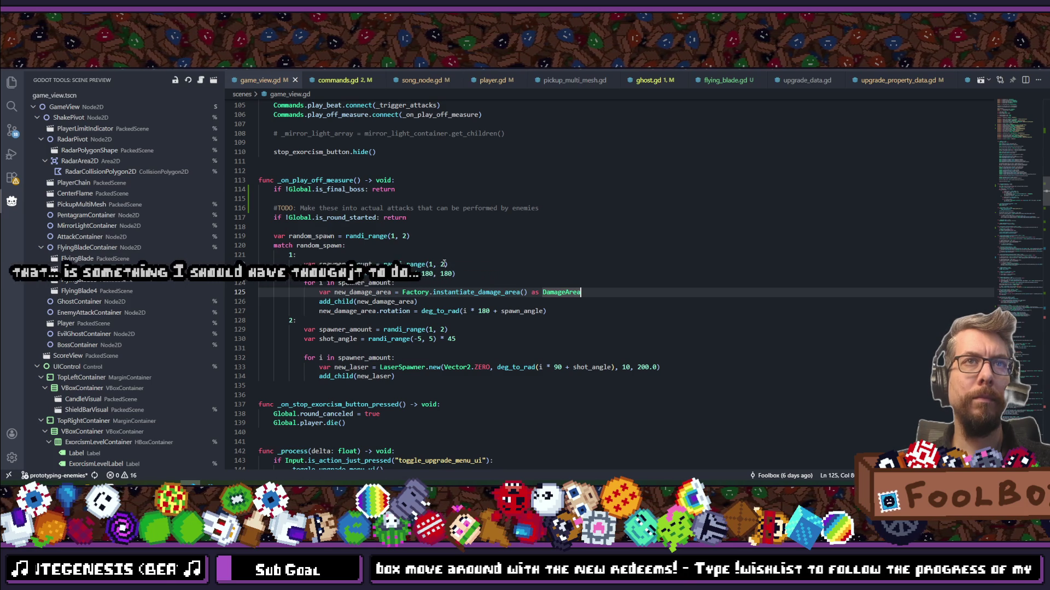
click(433, 264)
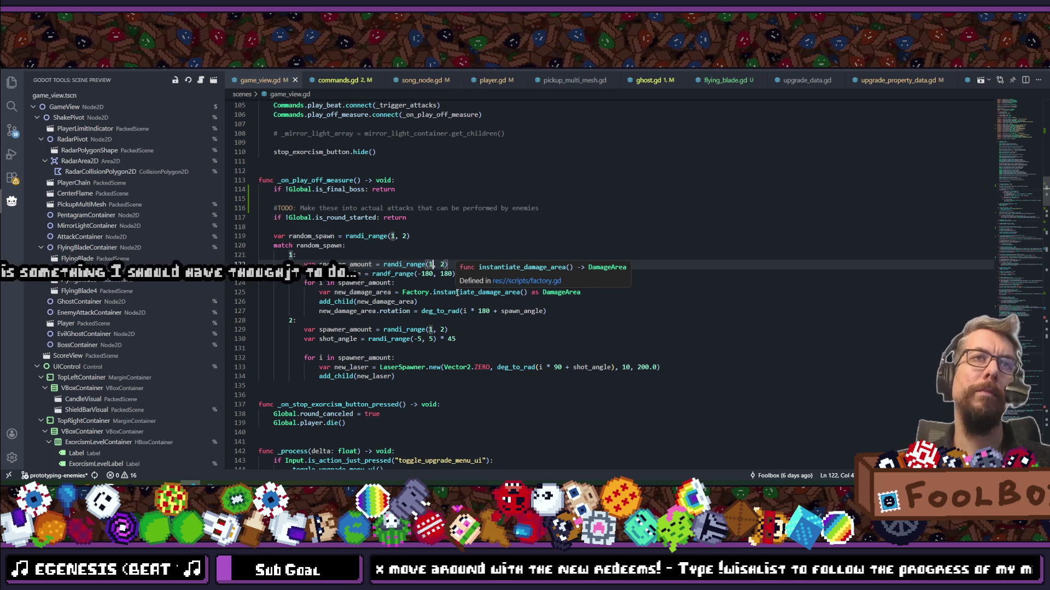
key(End)
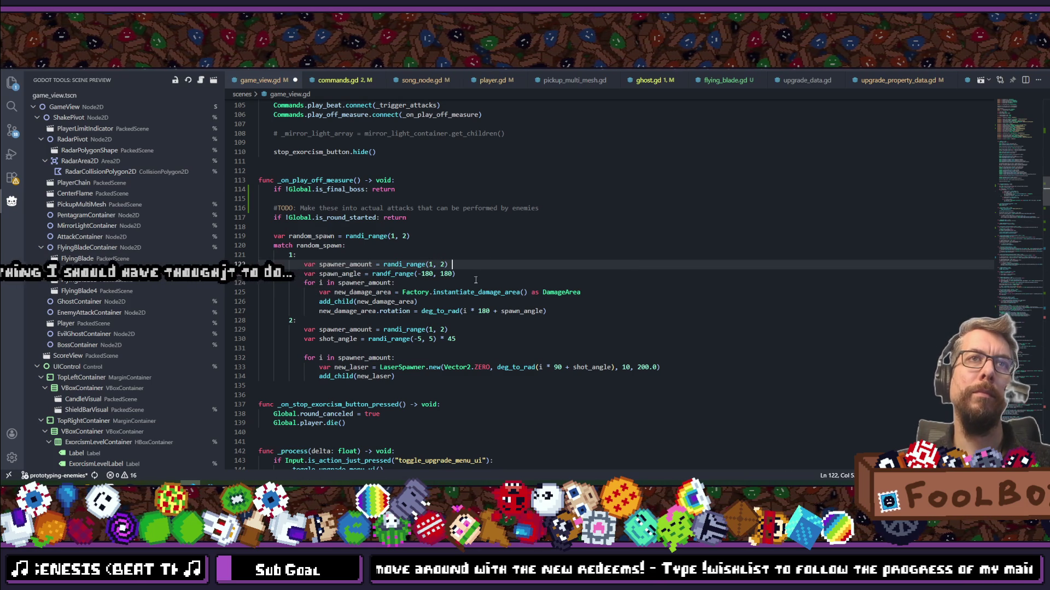
text(* 2)
key(ctrl+s)
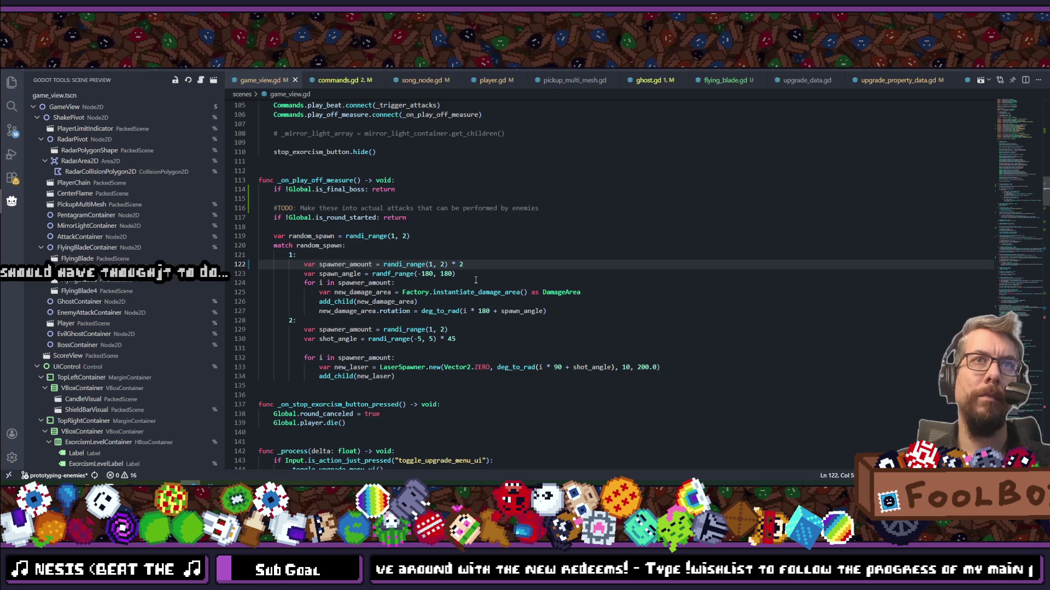
Replace the 180 in line 127's rotation formula with (360.0 / spawner_amount).
click(434, 274)
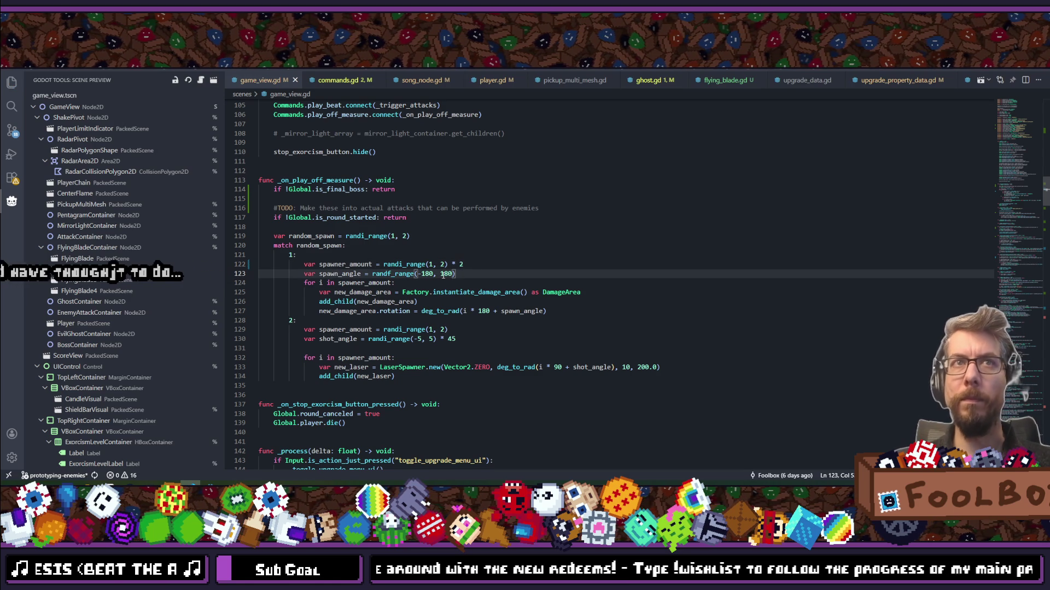
click(427, 274)
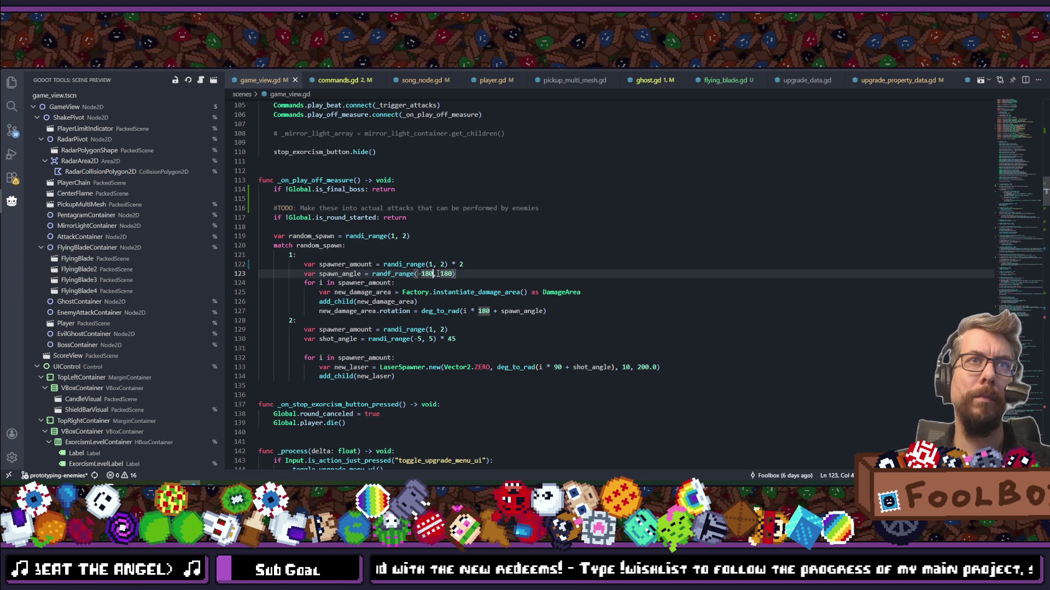
double_click(343, 275)
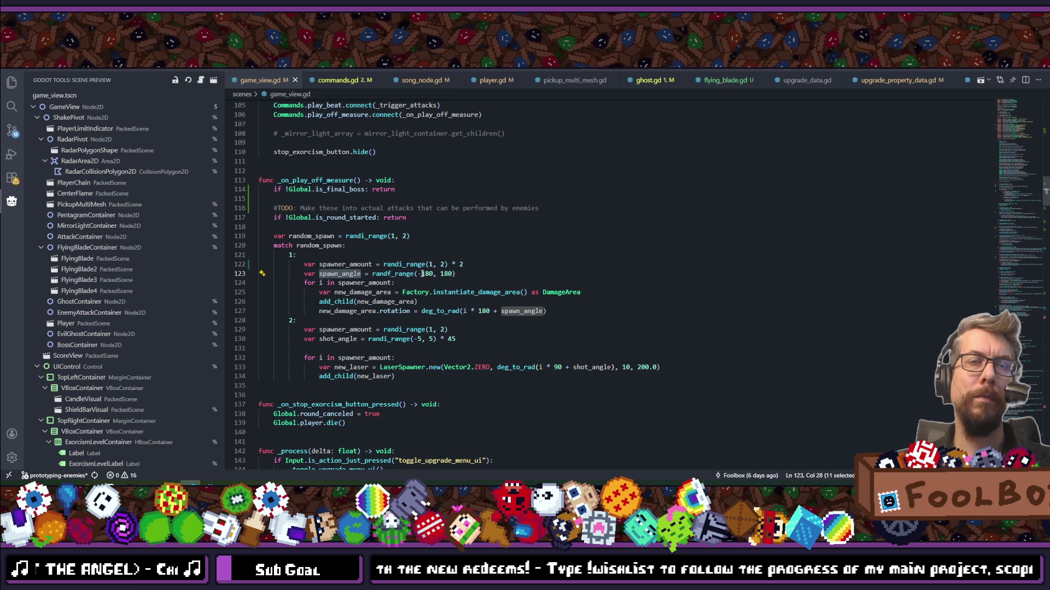
click(482, 273)
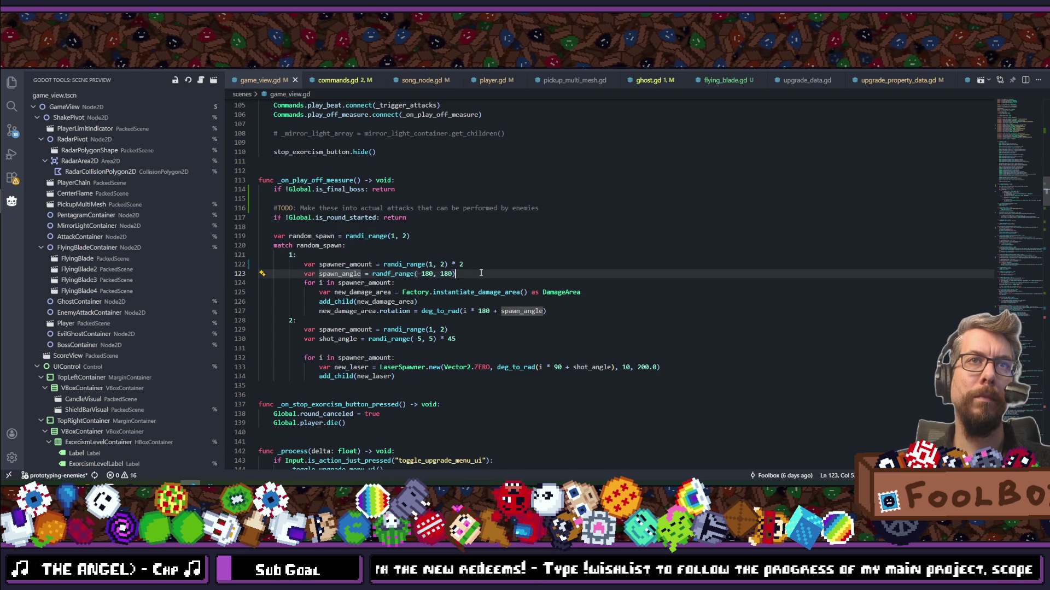
double_click(337, 265)
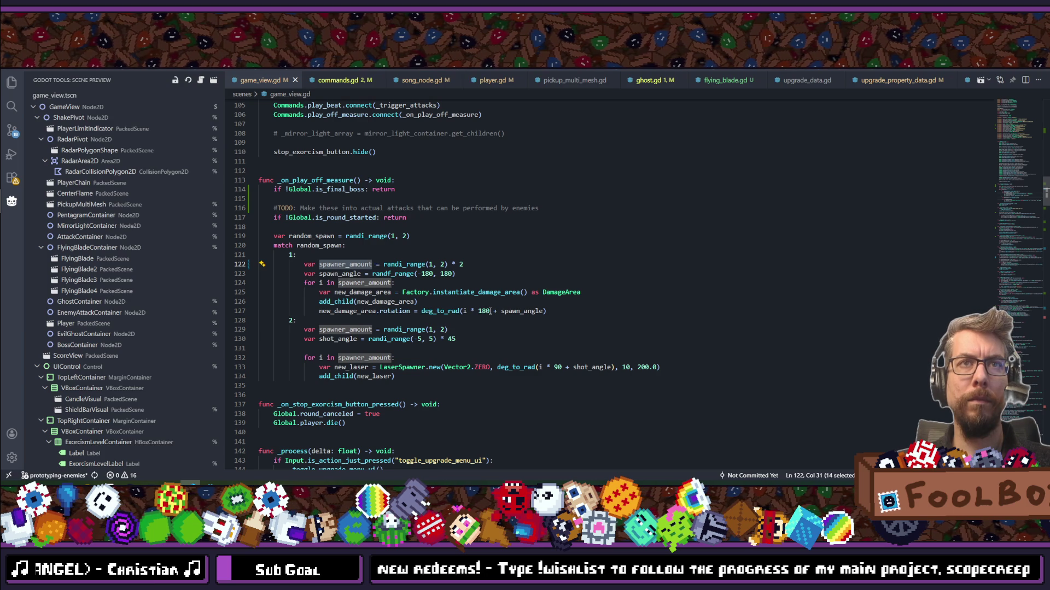
click(488, 311)
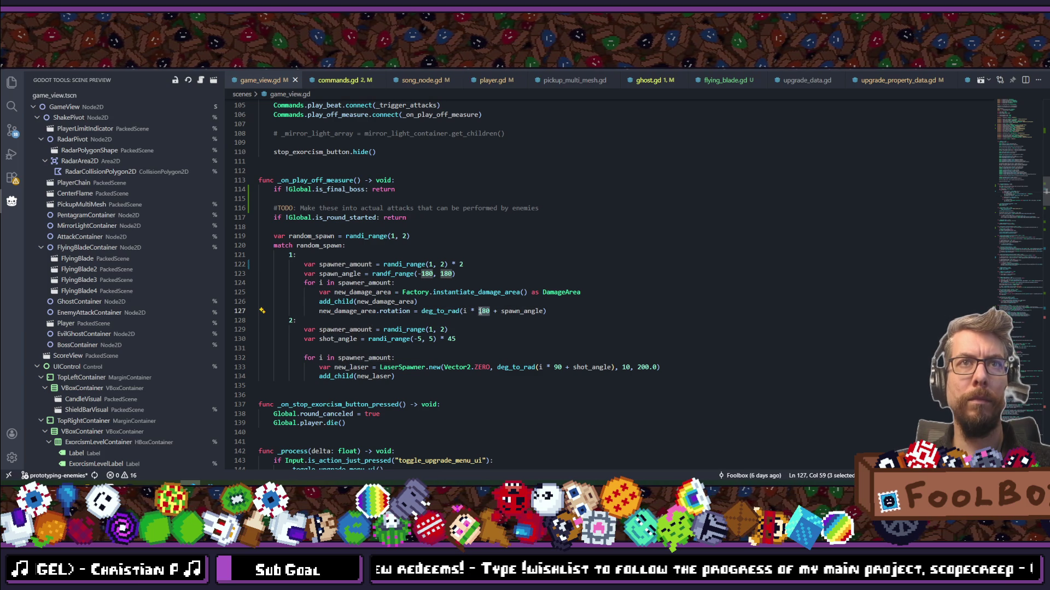
text((360)
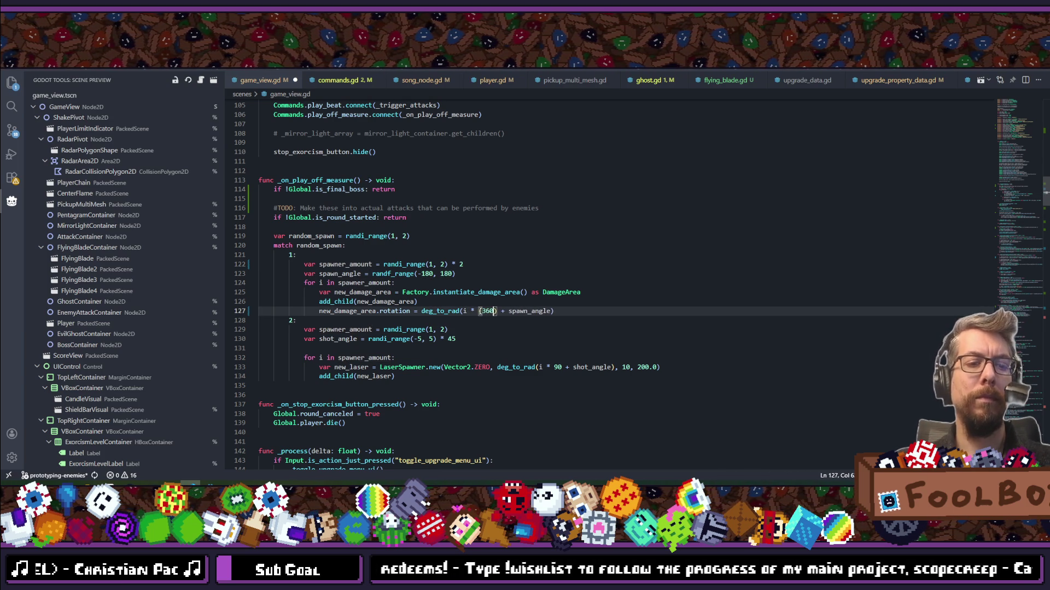
text( / )
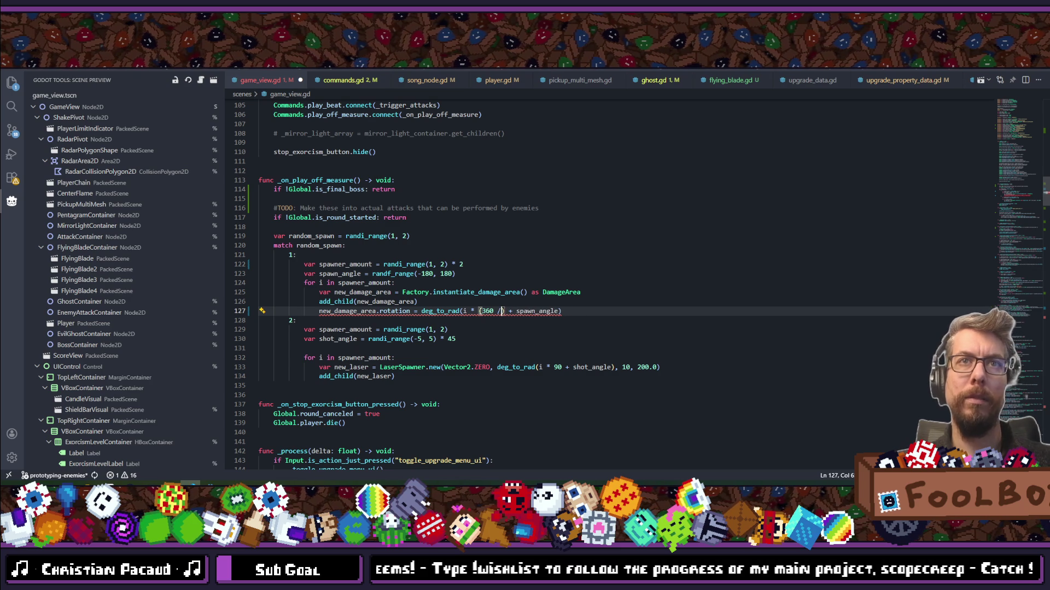
text(spawner_)
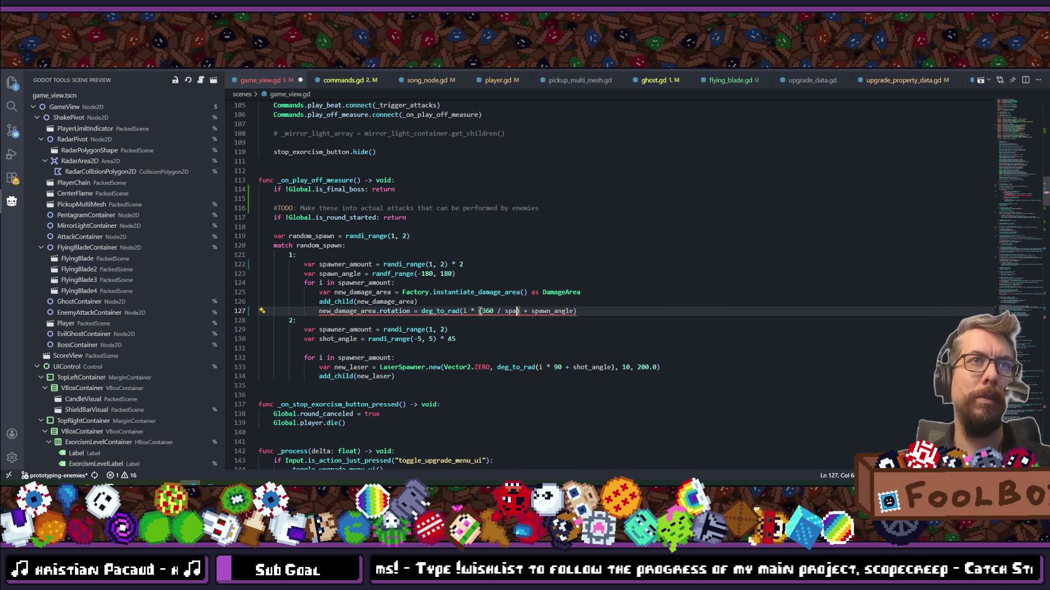
text(amount)
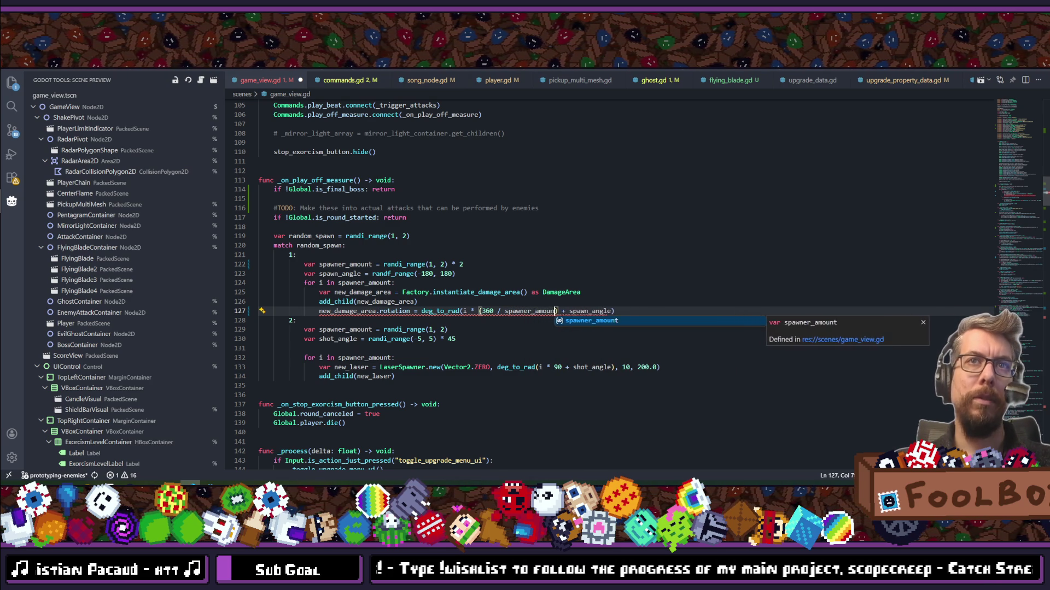
key(Escape)
text(.0)
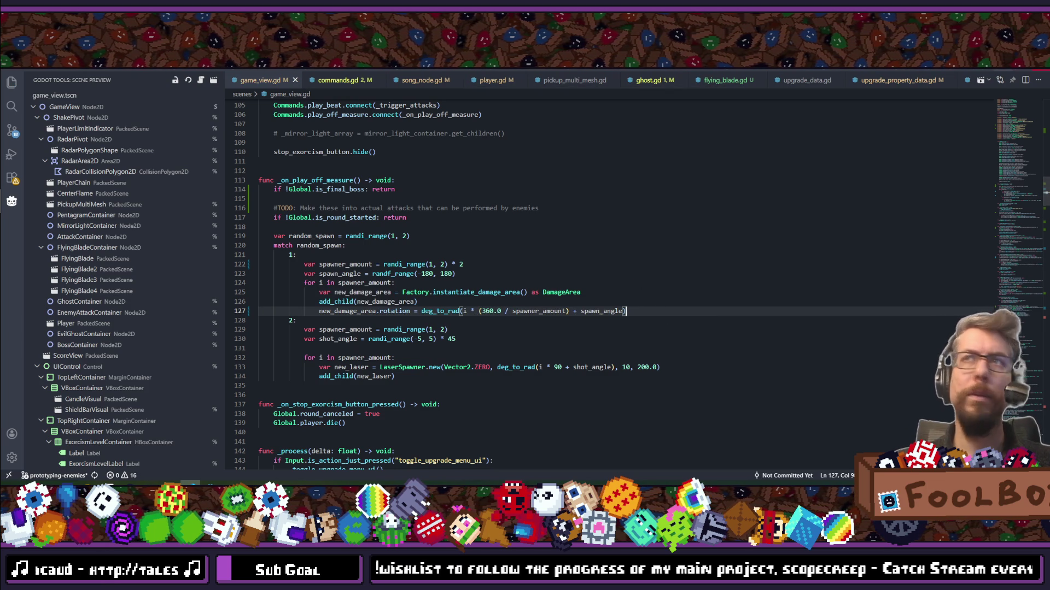
key(alt+Tab)
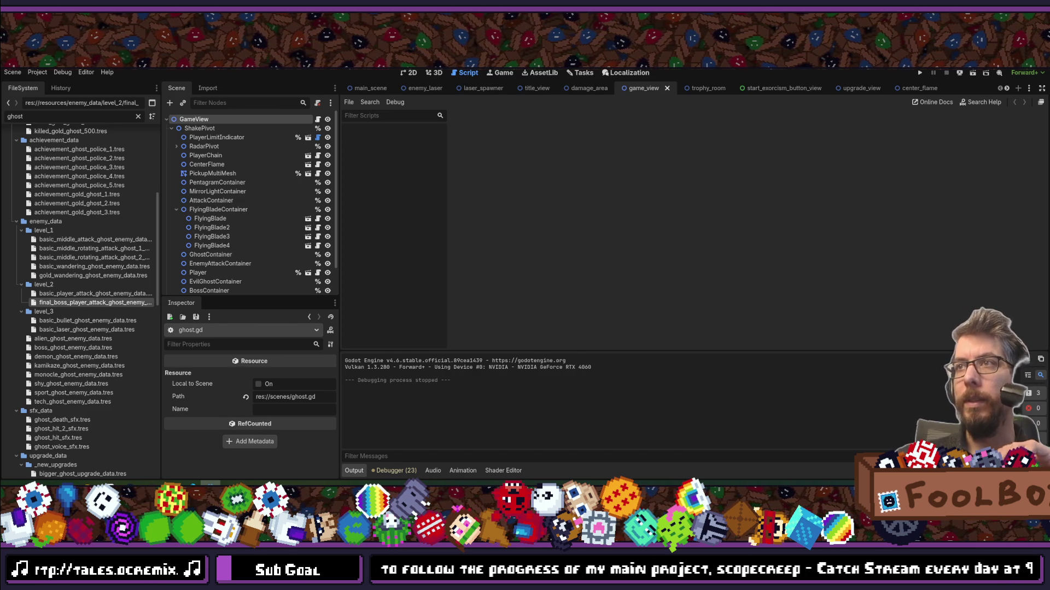
Run the project from Godot and resume the existing saved run.
click(920, 72)
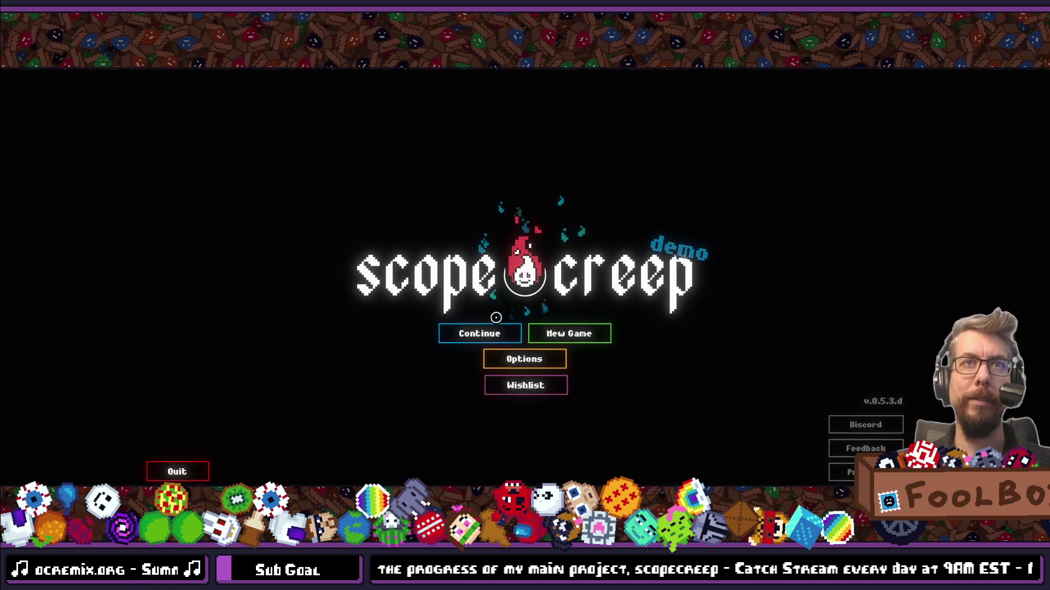
click(476, 327)
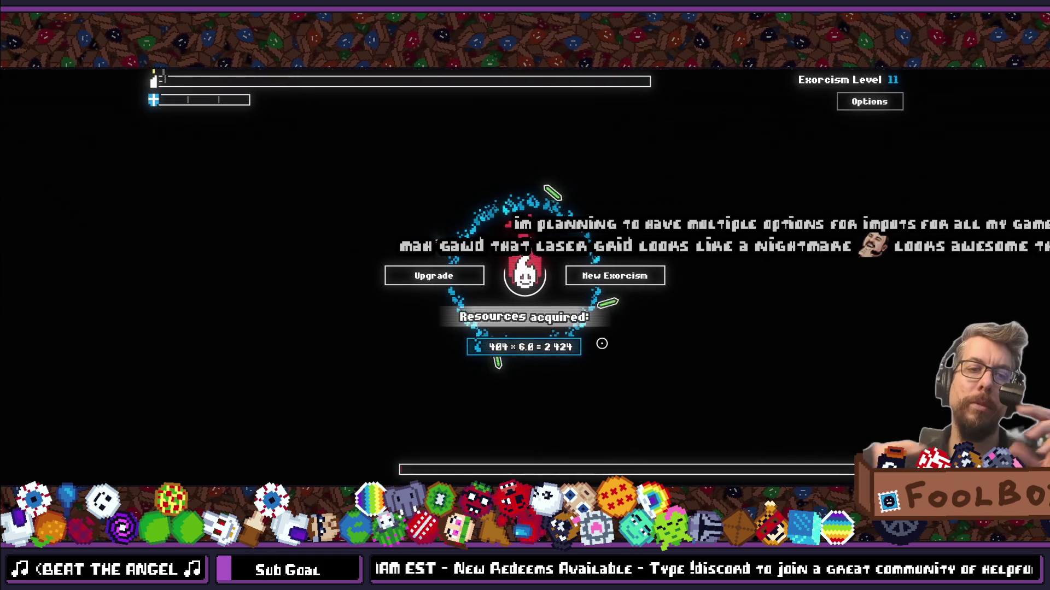
Switch the fullscreen game to a window via its title bar and close it.
double_click(819, 75)
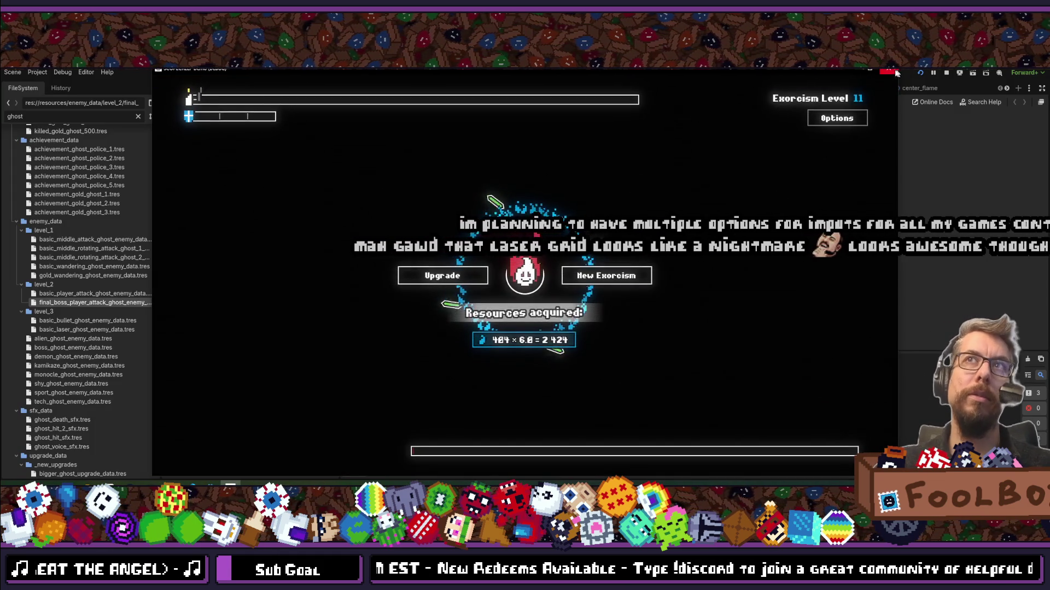
click(897, 74)
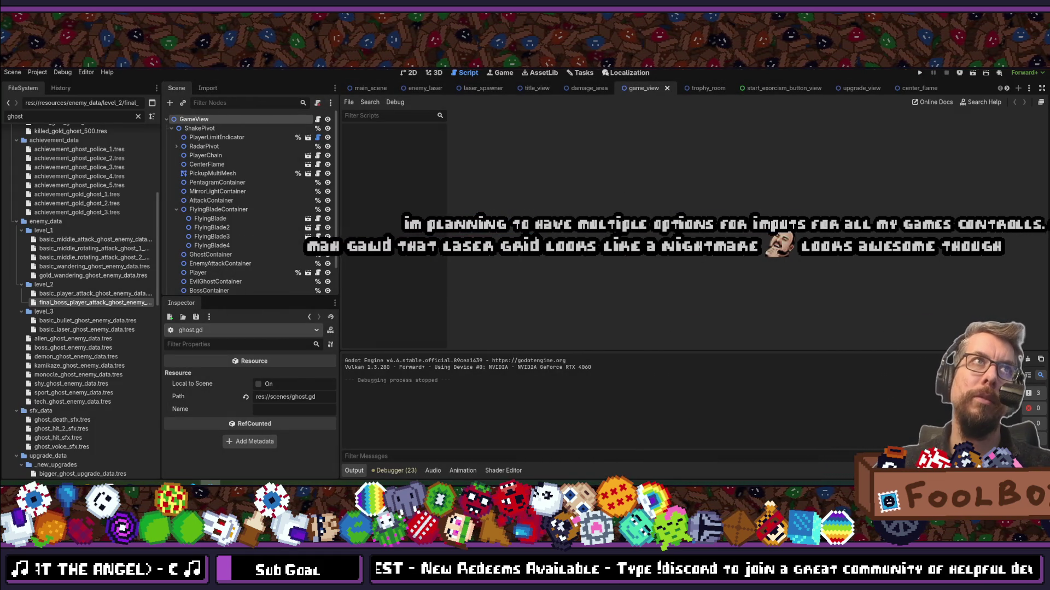
Show Godot's Select Resource dialog with the Shift+Alt+O shortcut.
key(shift+alt+o)
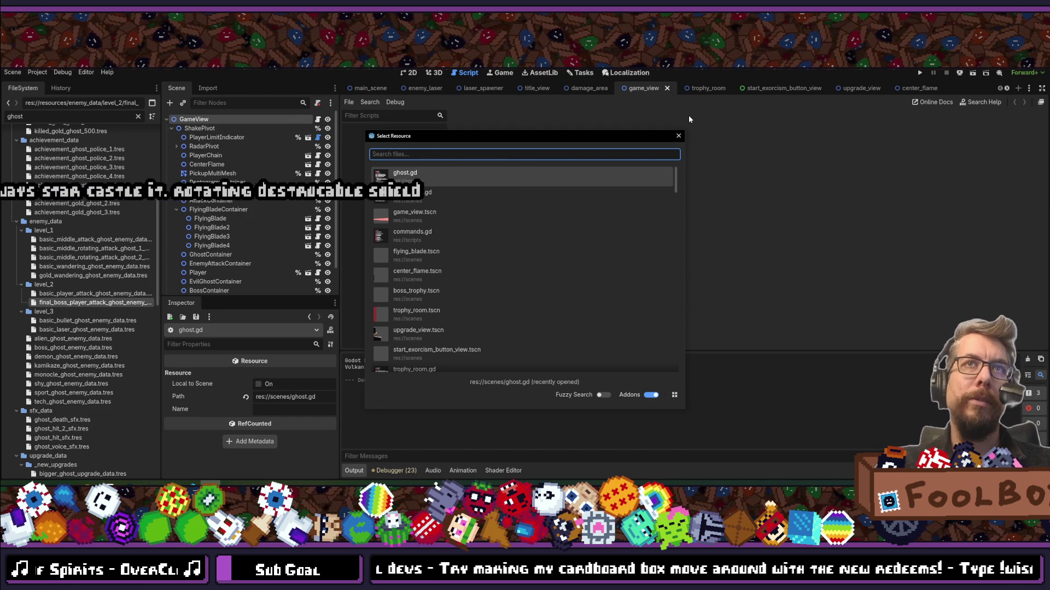
Search resources for 'pentag' and dismiss the search without opening anything.
click(678, 134)
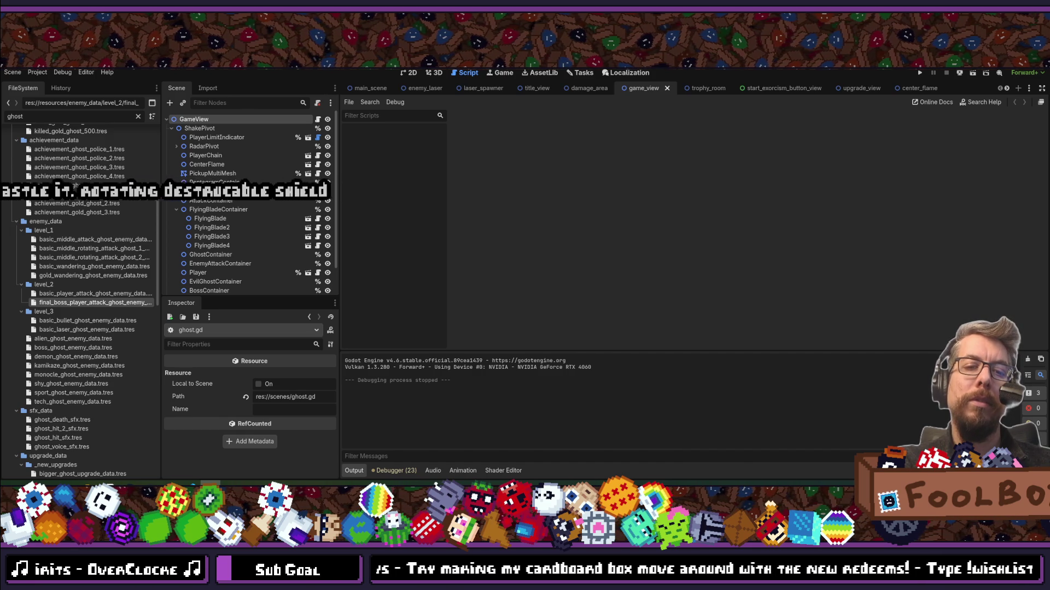
key(shift+alt+o)
key(Escape)
key(shift+alt+o)
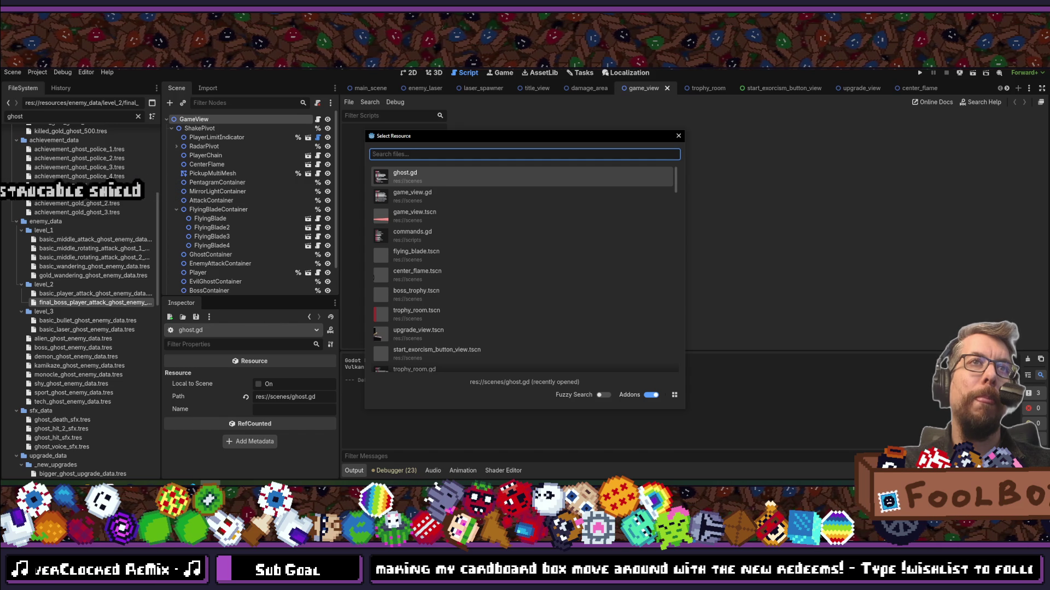
text(pentag)
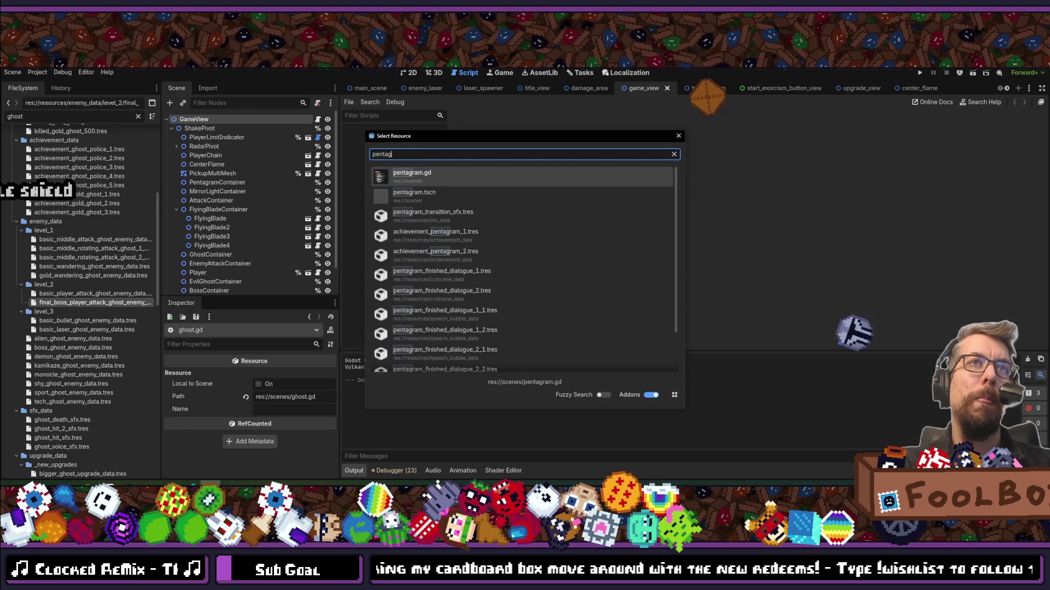
key(Escape)
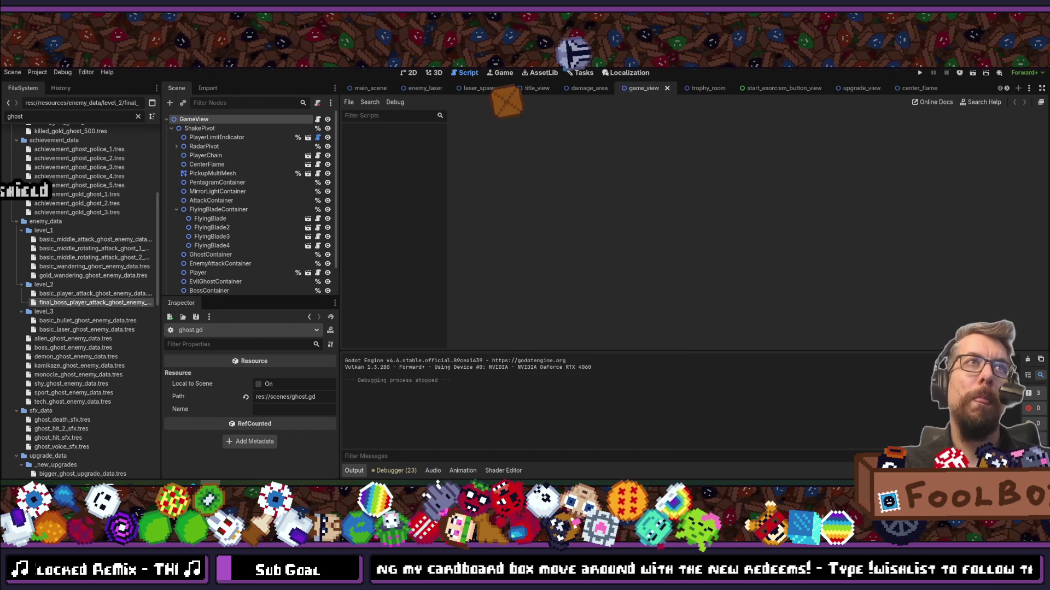
Quick-open the game_view scene and select its ShakePivot node.
key(shift+alt+o)
text(game_)
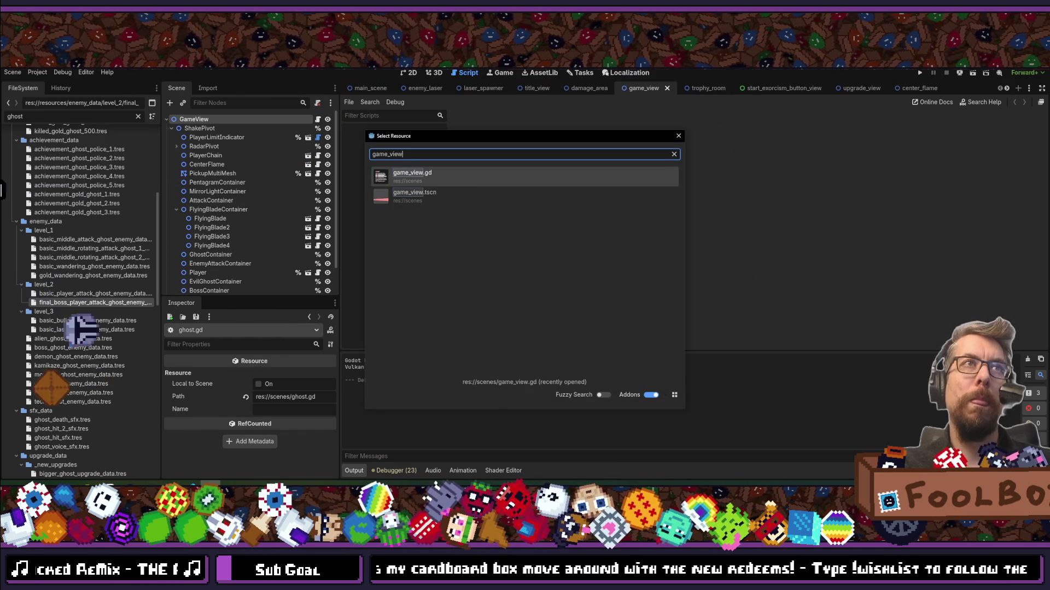
text(view)
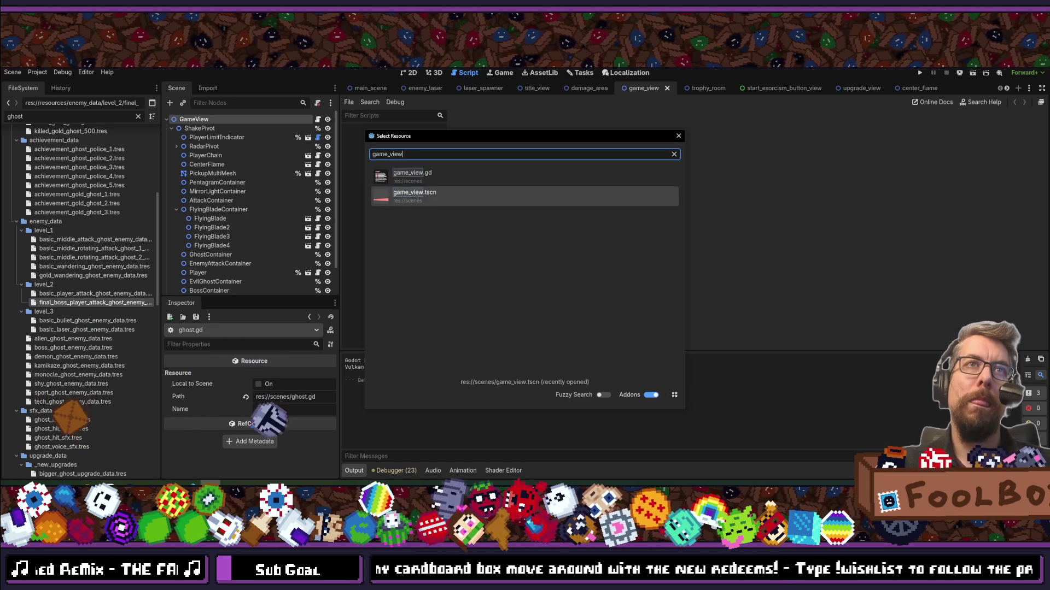
key(Return)
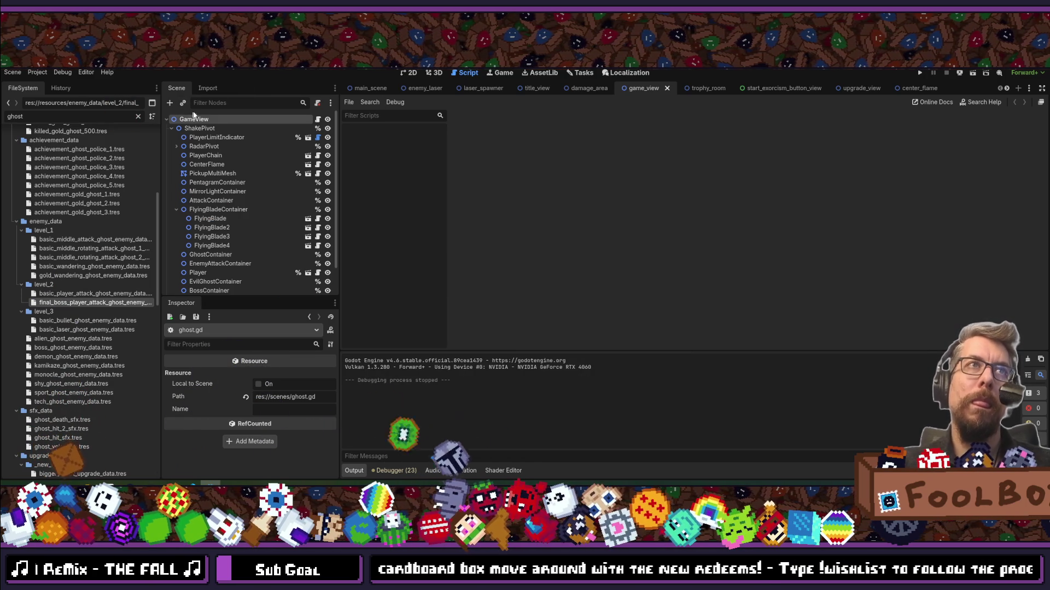
click(199, 128)
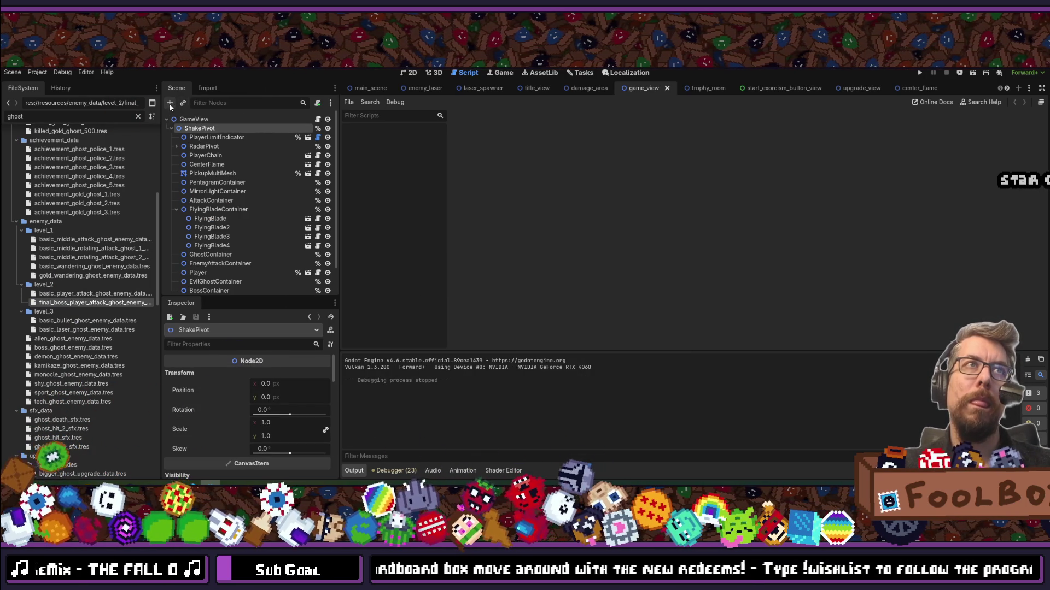
Instance pentagram.tscn as a child of ShakePivot and move it to the top of ShakePivot's children.
click(169, 103)
click(186, 102)
text(pentagra)
key(Return)
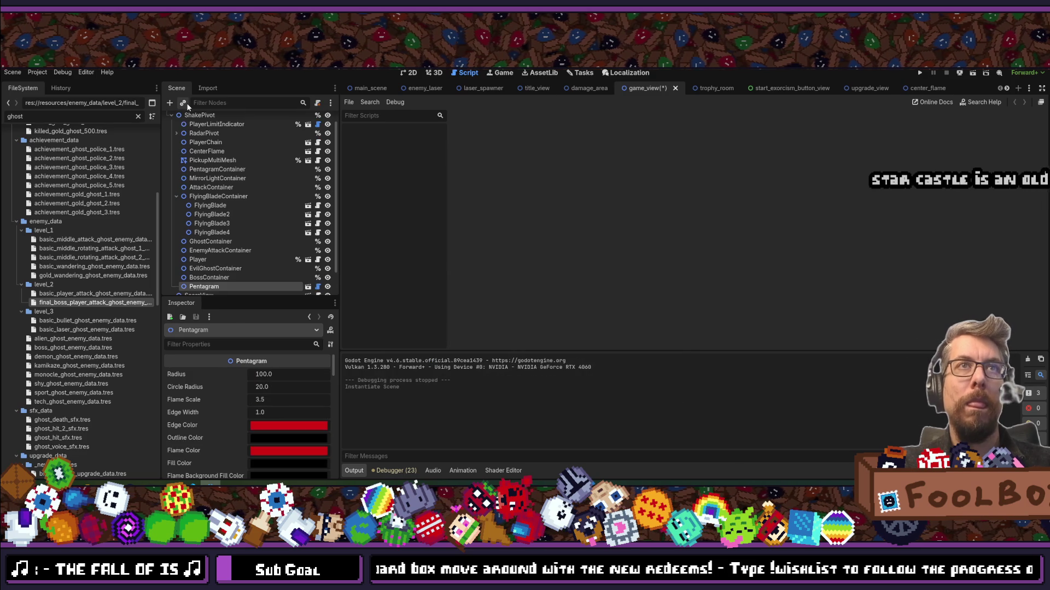
mouse_move(197, 290)
mouse_down()
mouse_move(205, 112)
mouse_move(208, 137)
mouse_up()
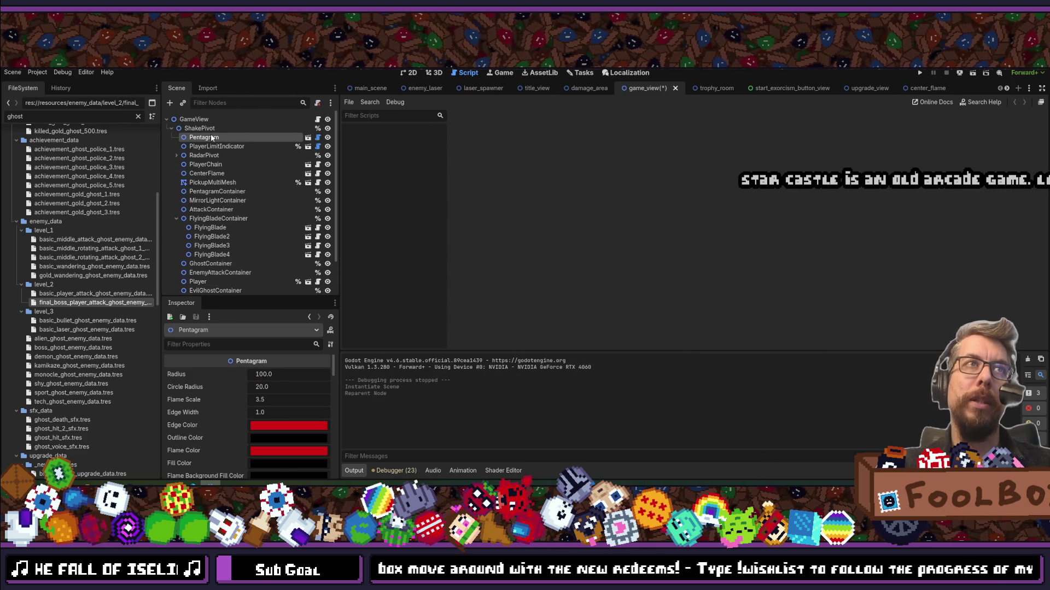
Rename the node BackgroundPentagram, give it a scene-unique name, and save game_view.
double_click(203, 137)
click(192, 137)
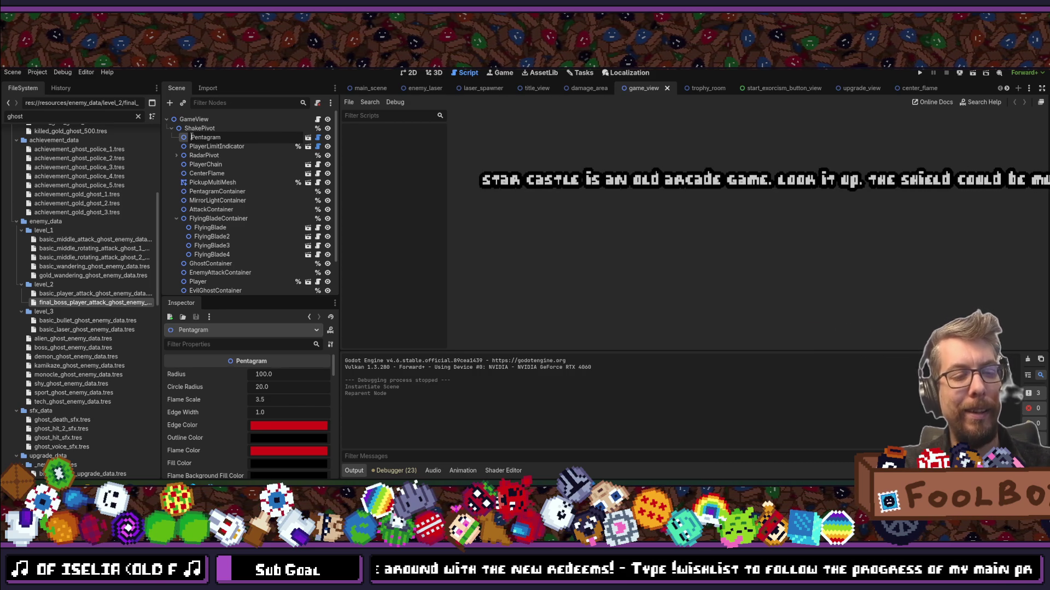
text(Background)
key(Return)
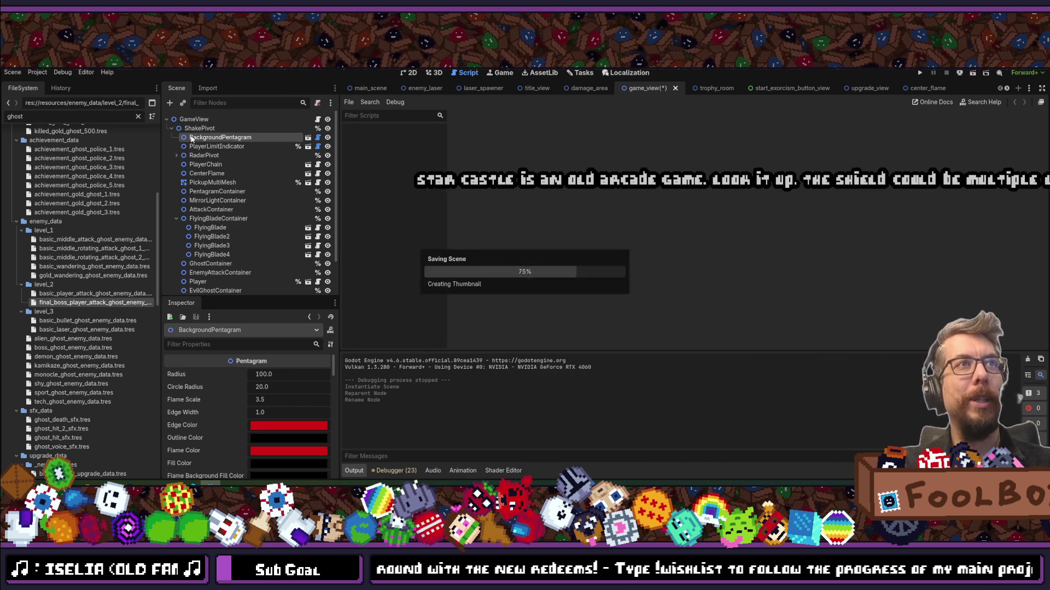
right_click(214, 131)
click(216, 138)
right_click(214, 141)
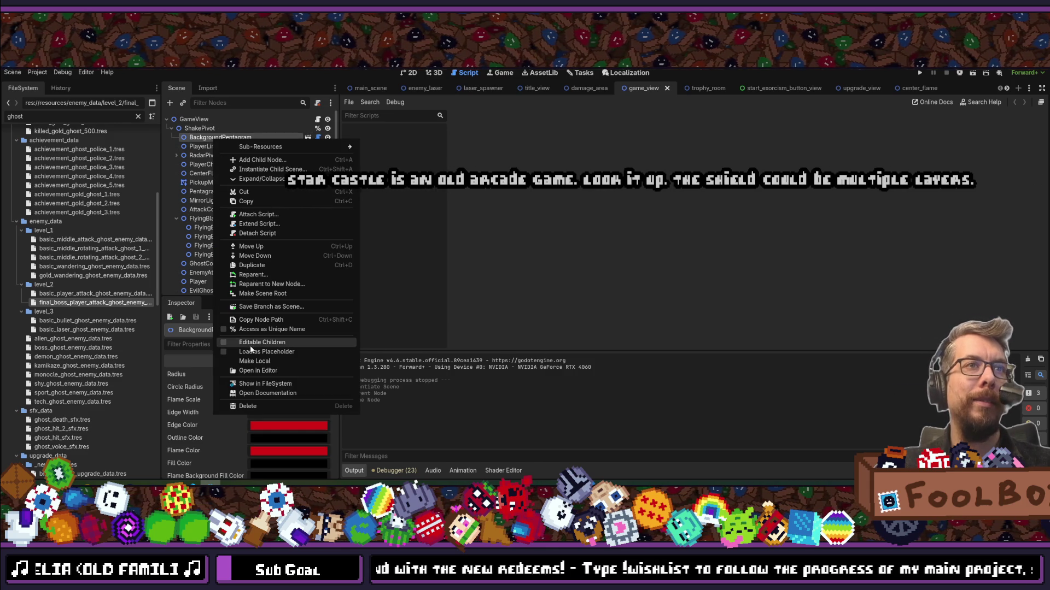
click(256, 329)
key(ctrl+s)
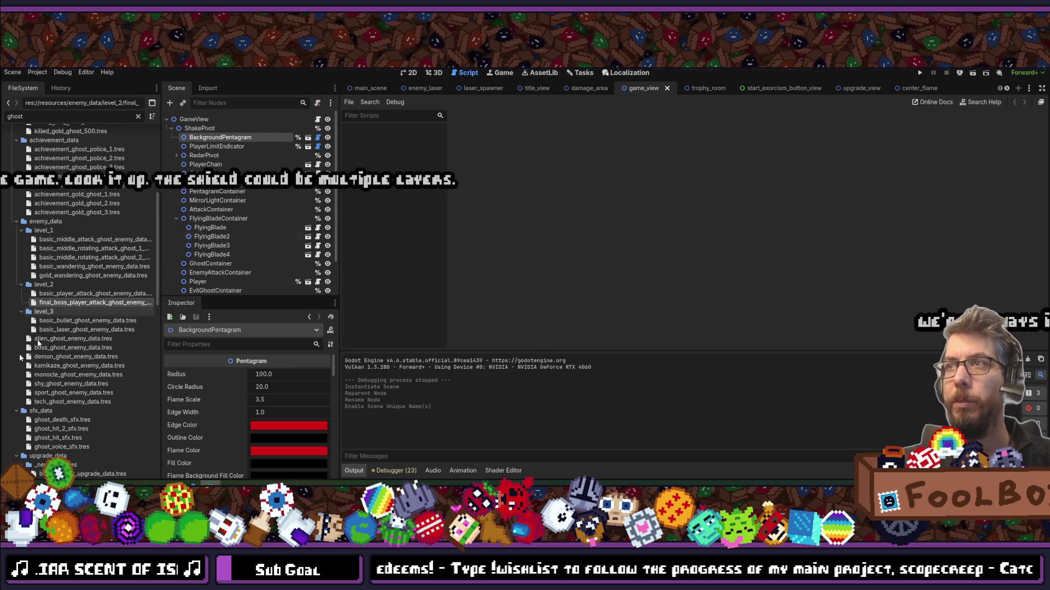
Search Google Images for 'star castle arcade' in a new Chrome tab.
key(alt+Tab)
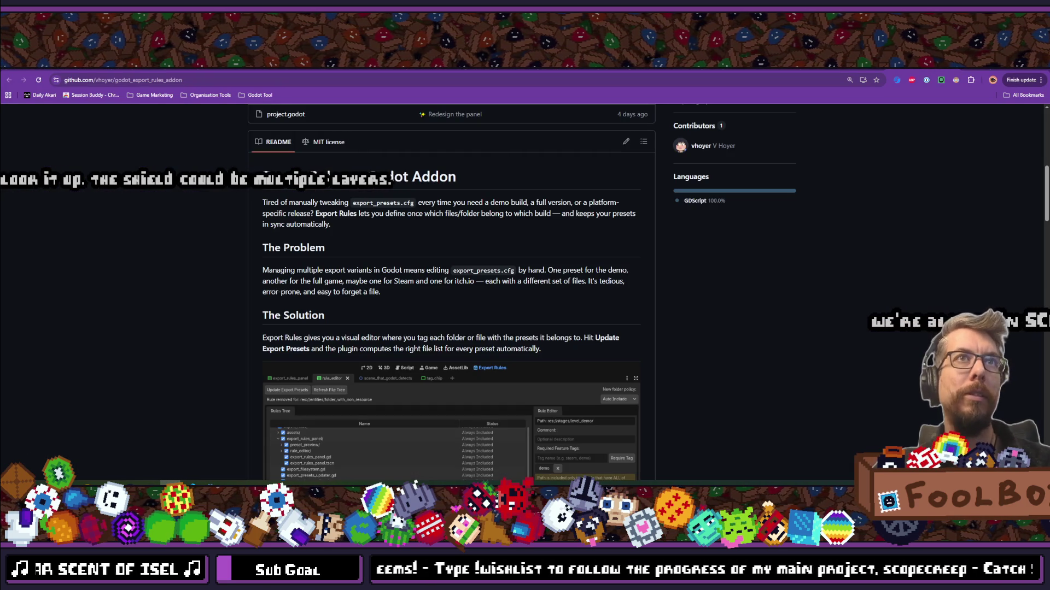
key(ctrl+t)
text(star)
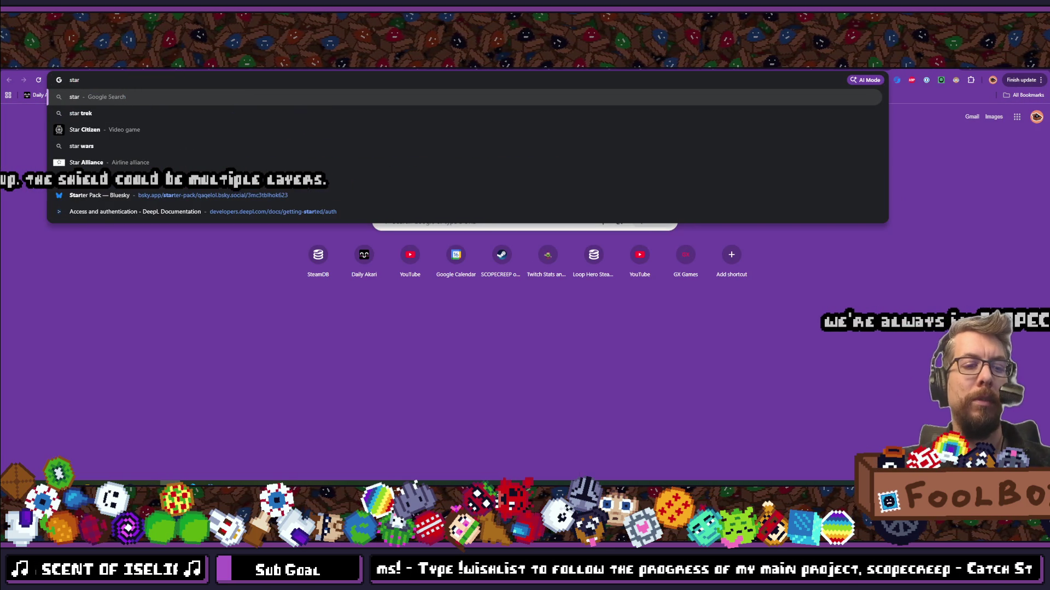
text( castle a)
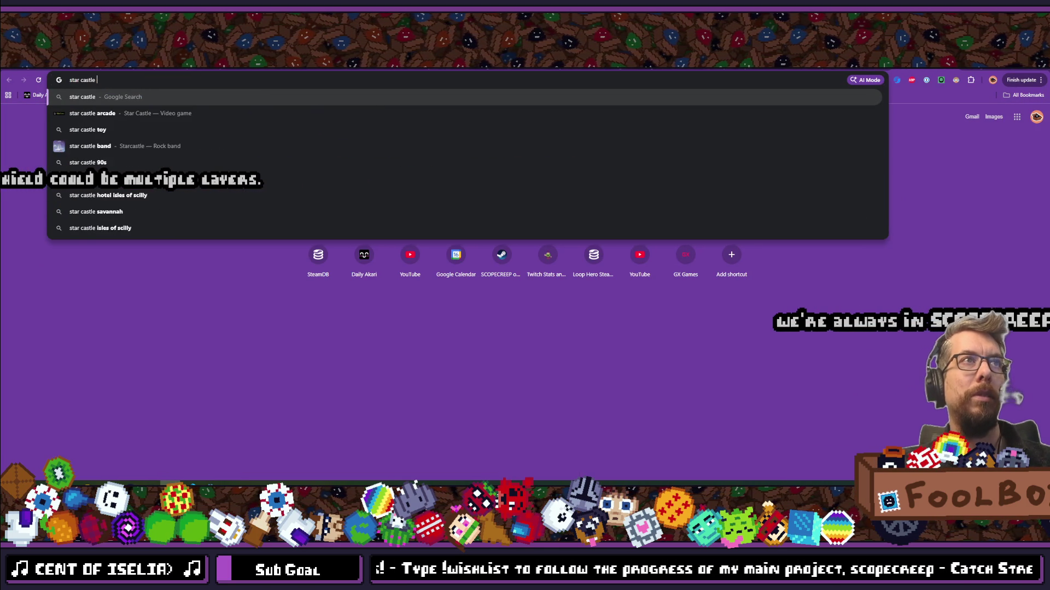
key(Return)
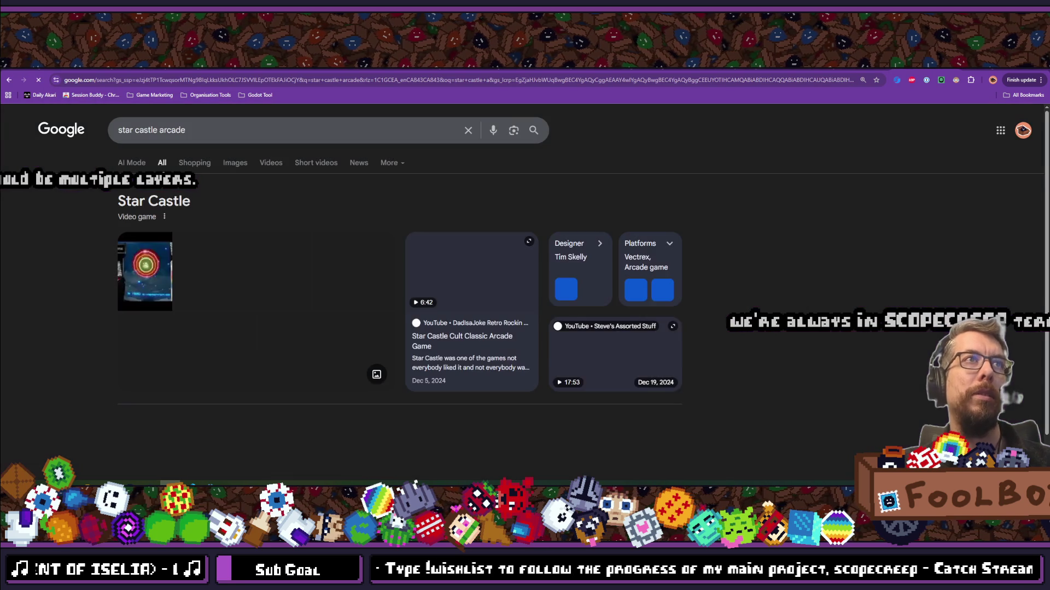
click(235, 163)
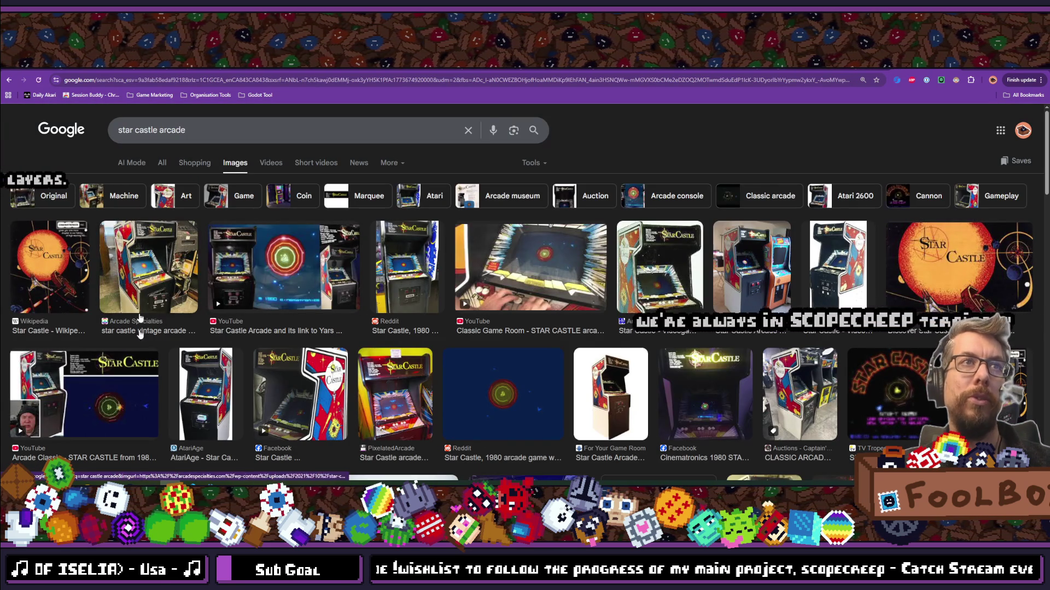
Open the Reddit Star Castle post and flip through its gameplay and cabinet pictures.
click(503, 393)
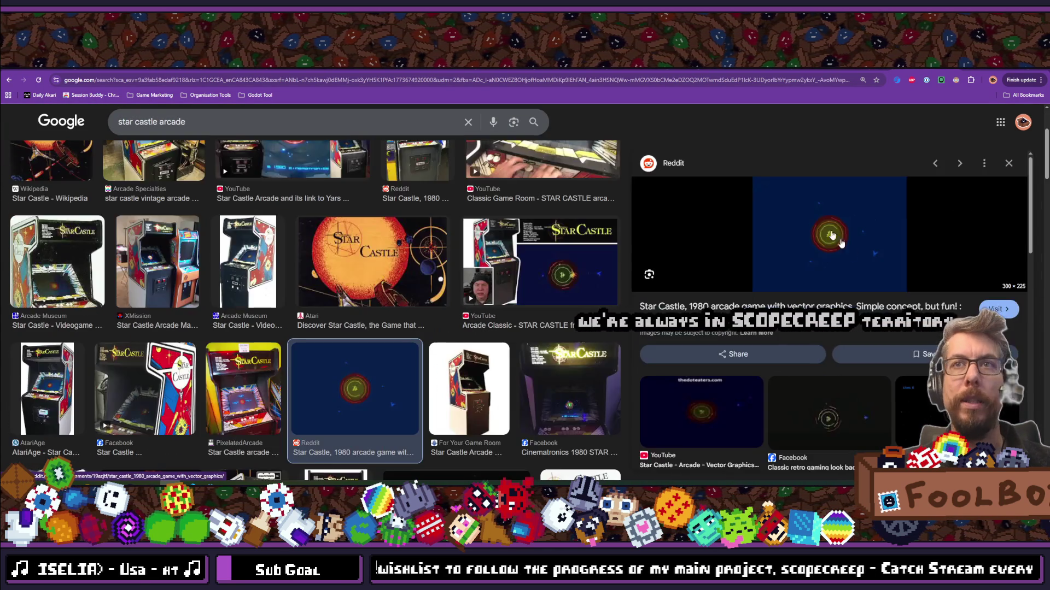
click(832, 235)
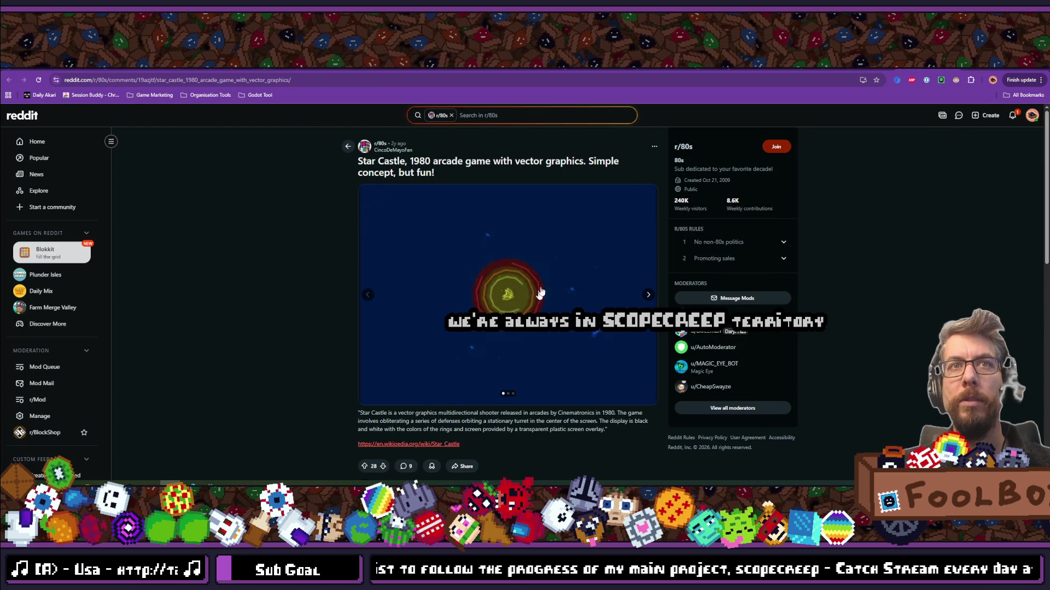
click(647, 295)
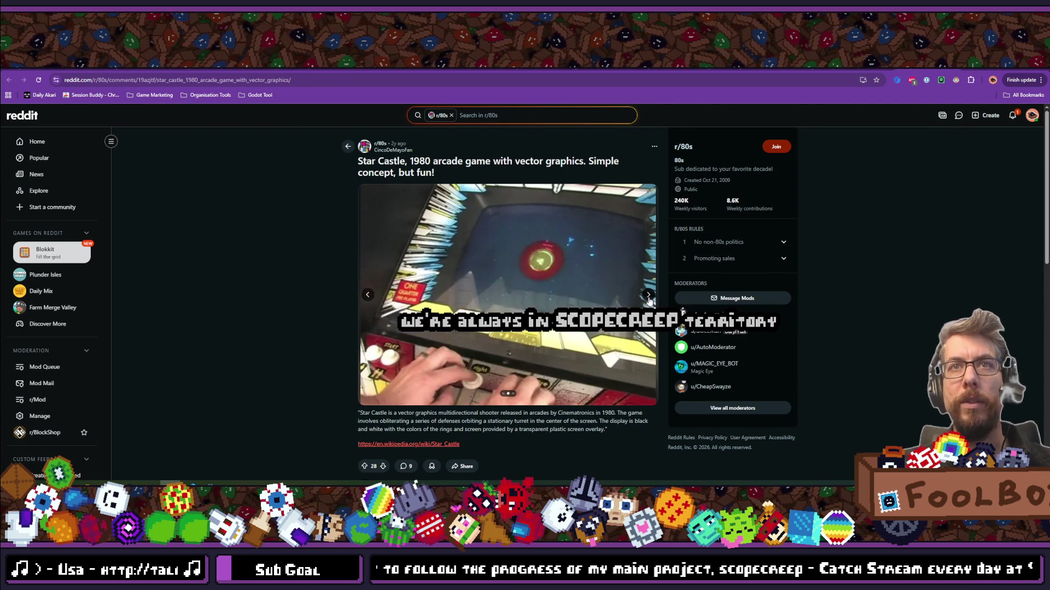
click(648, 294)
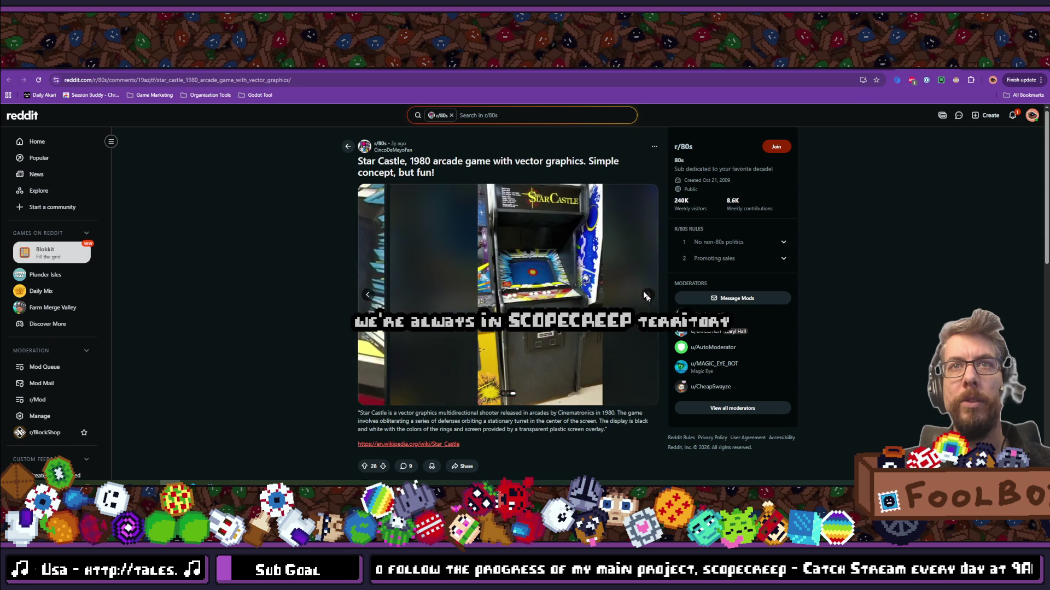
click(367, 295)
click(367, 294)
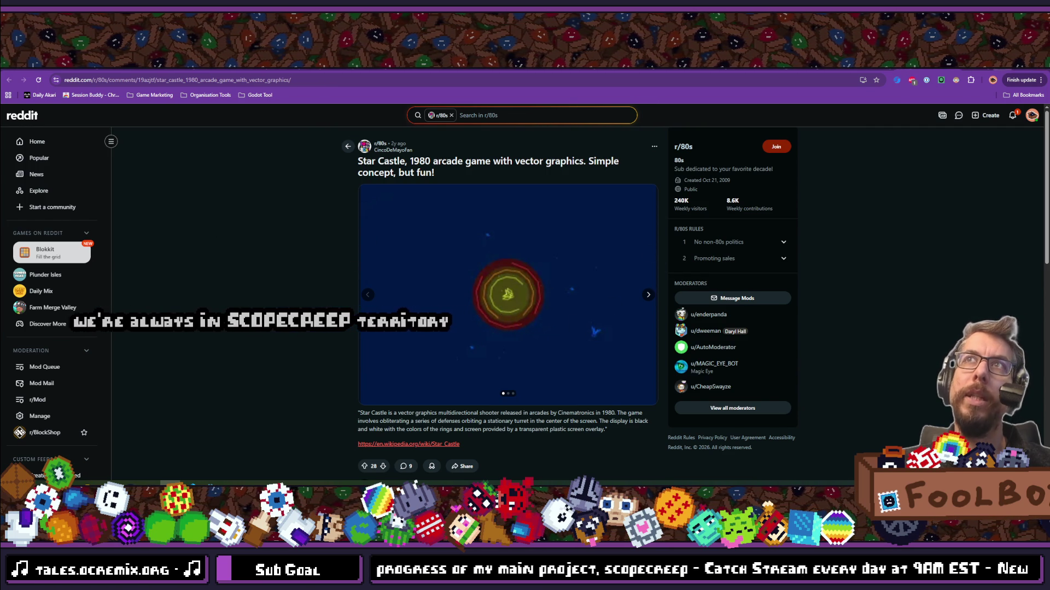
key(alt+Tab)
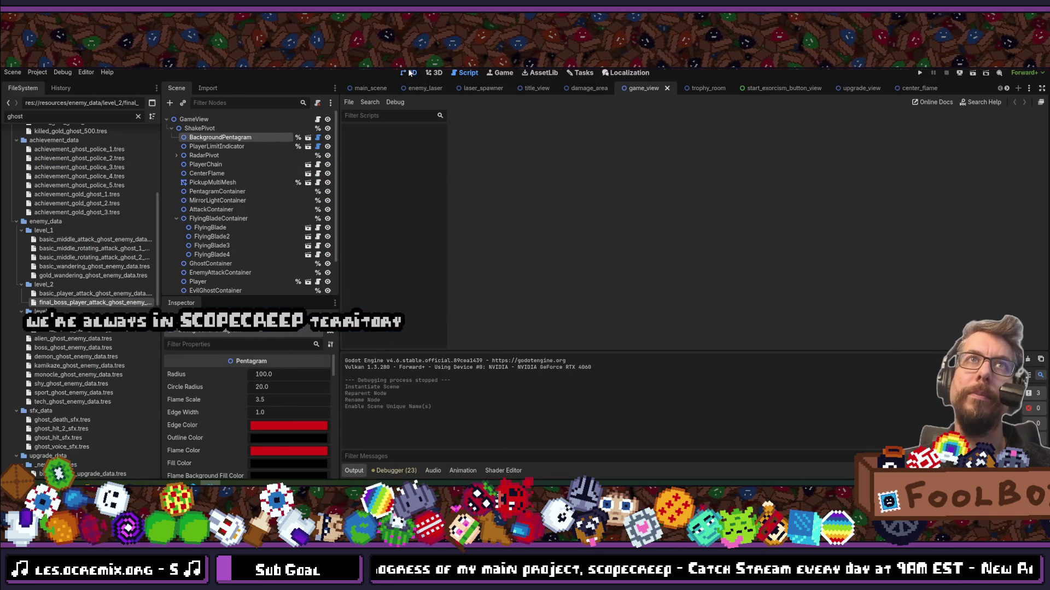
In the 2D view, set BackgroundPentagram's Radius to 200, then enlarge it to 225.
key(ctrl+F1)
scroll(596, 252, up, 9)
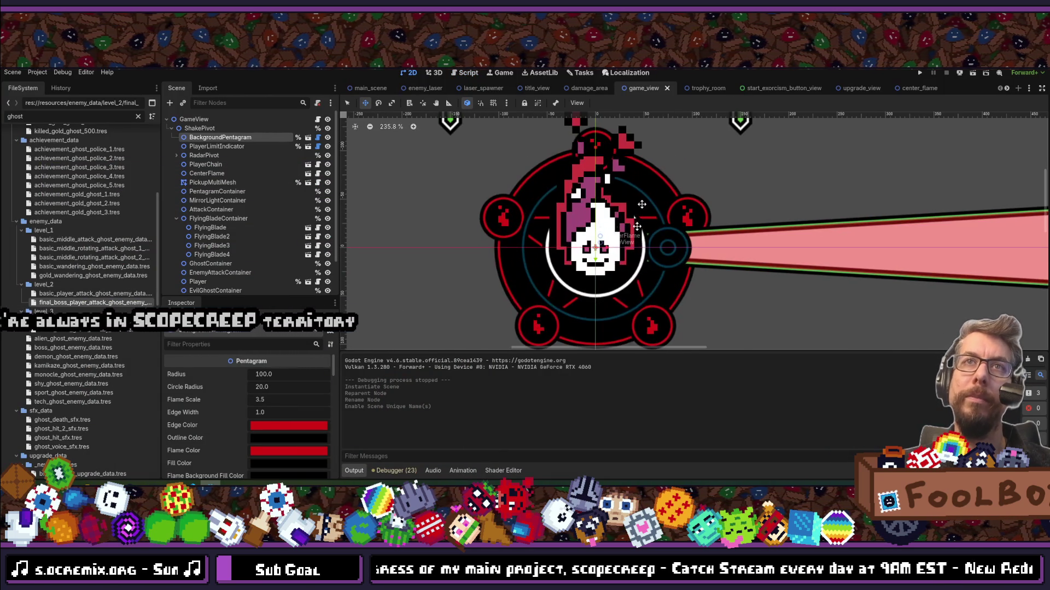
scroll(518, 246, down, 7)
scroll(509, 249, up, 4)
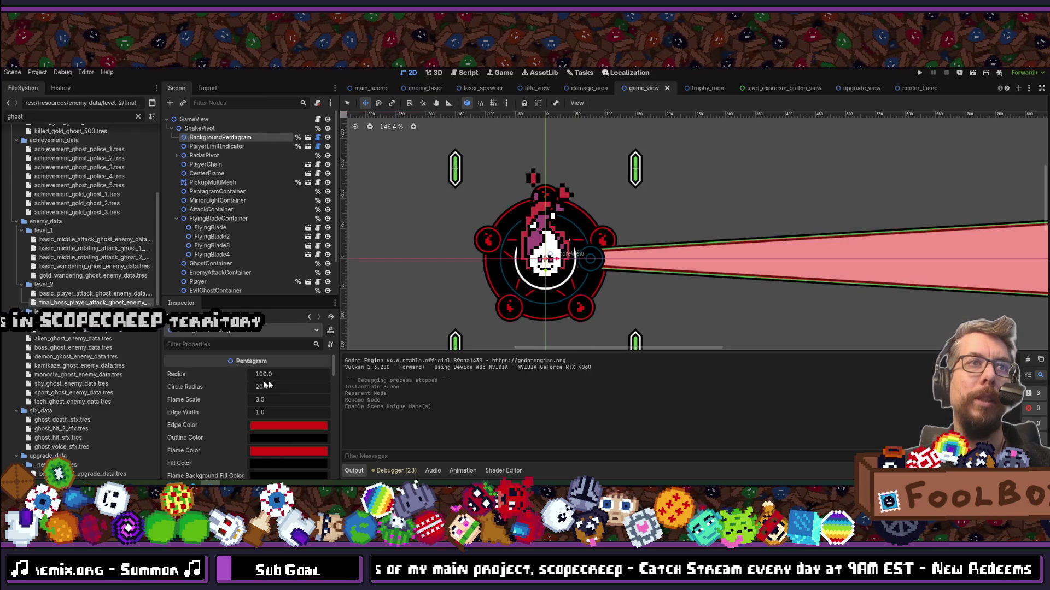
click(297, 375)
text(200)
key(Return)
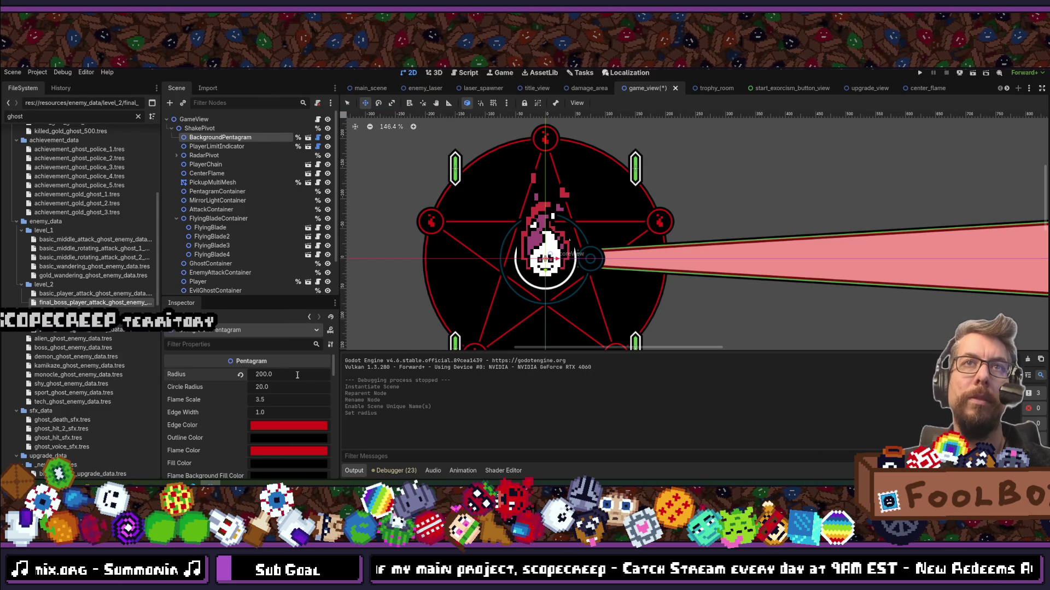
scroll(446, 308, down, 7)
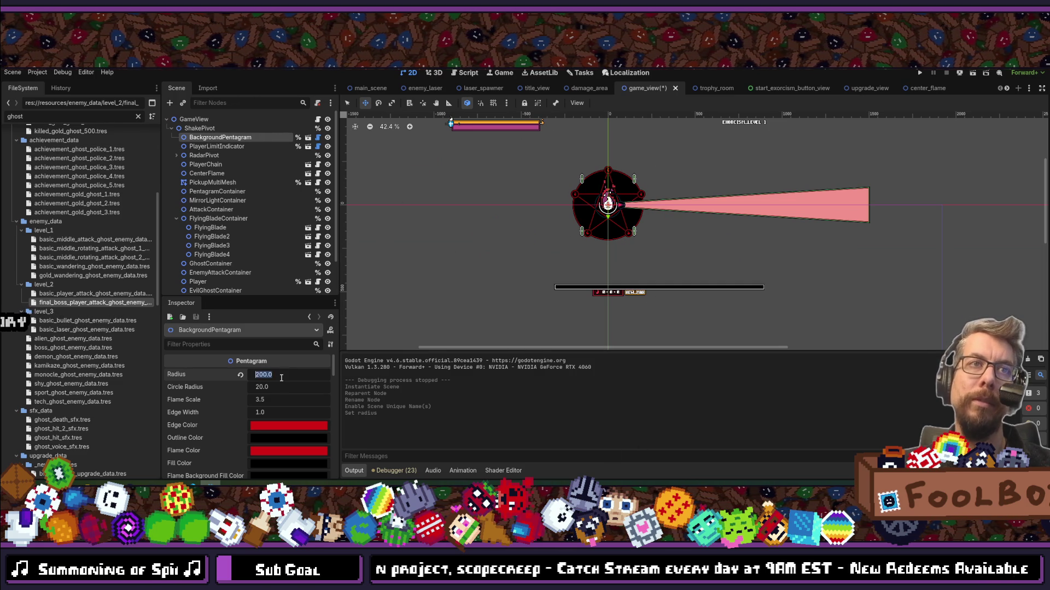
text(225)
key(Return)
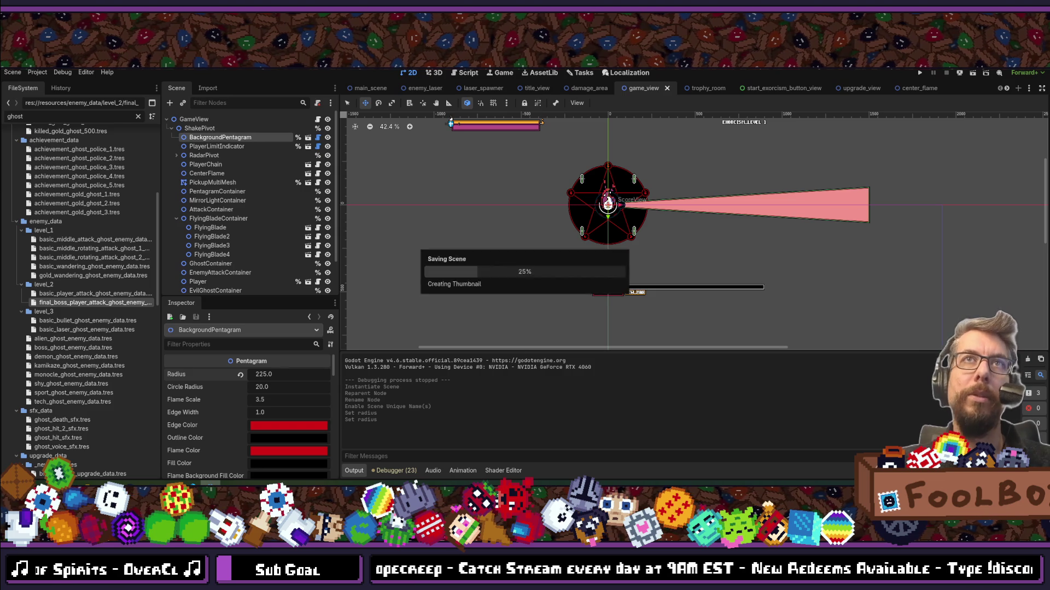
key(shift+alt+o)
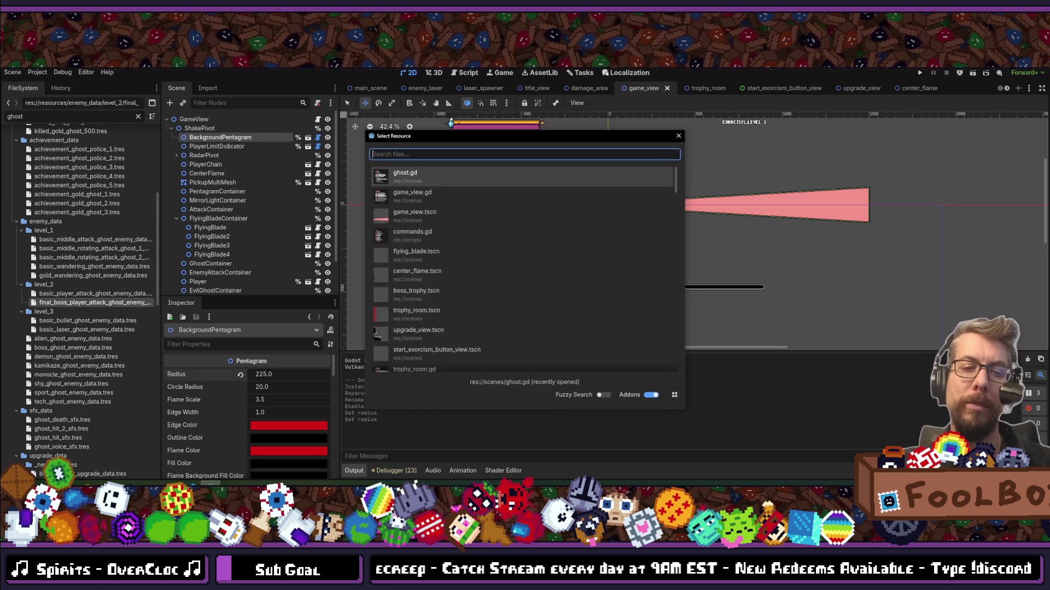
Open game_view.gd in Visual Studio Code and scroll down to _process.
text(game_view.gd)
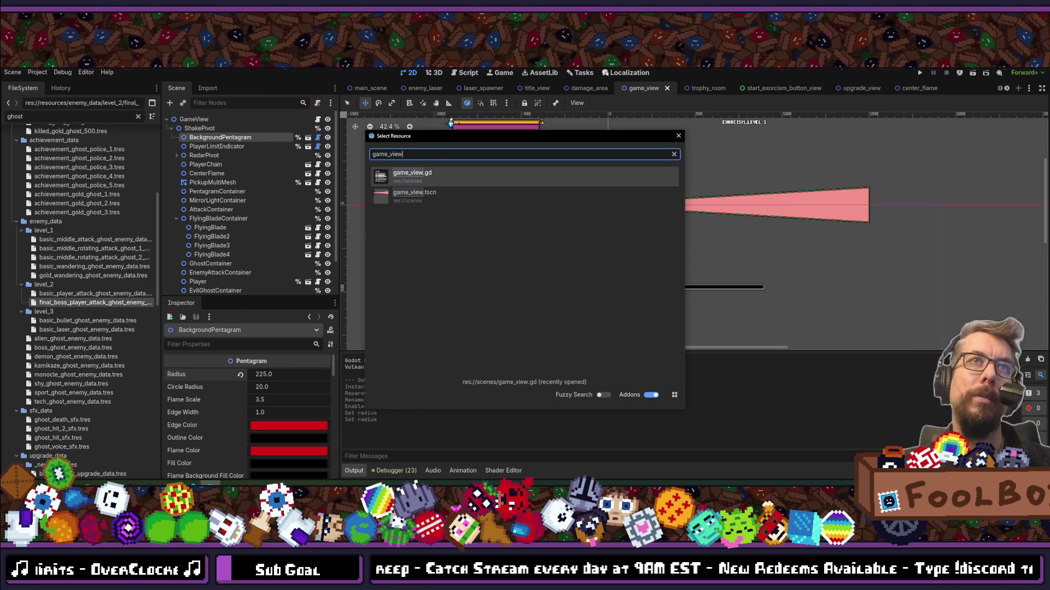
key(Return)
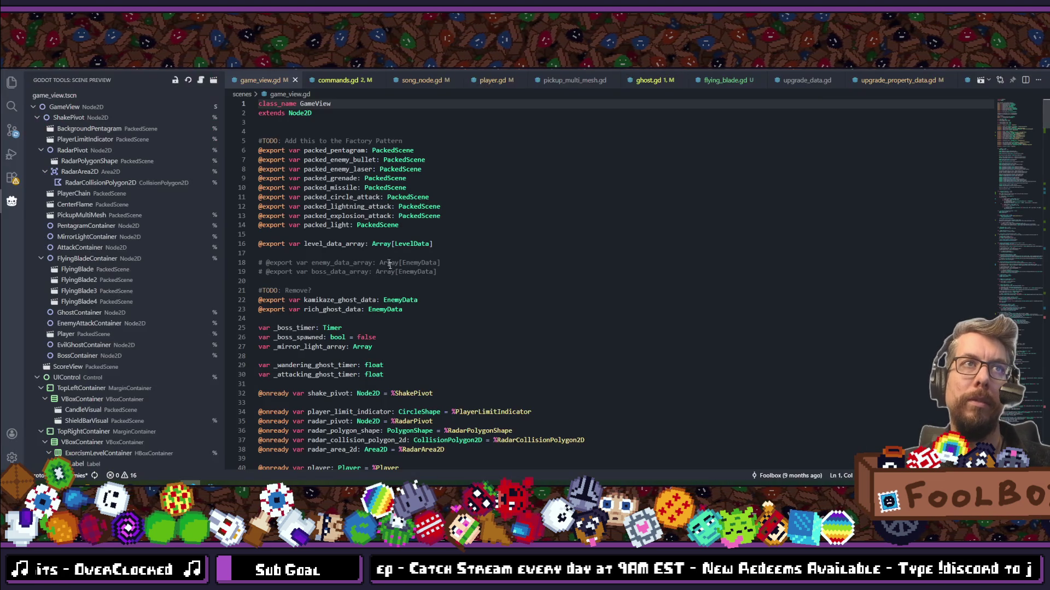
scroll(393, 272, down, 10)
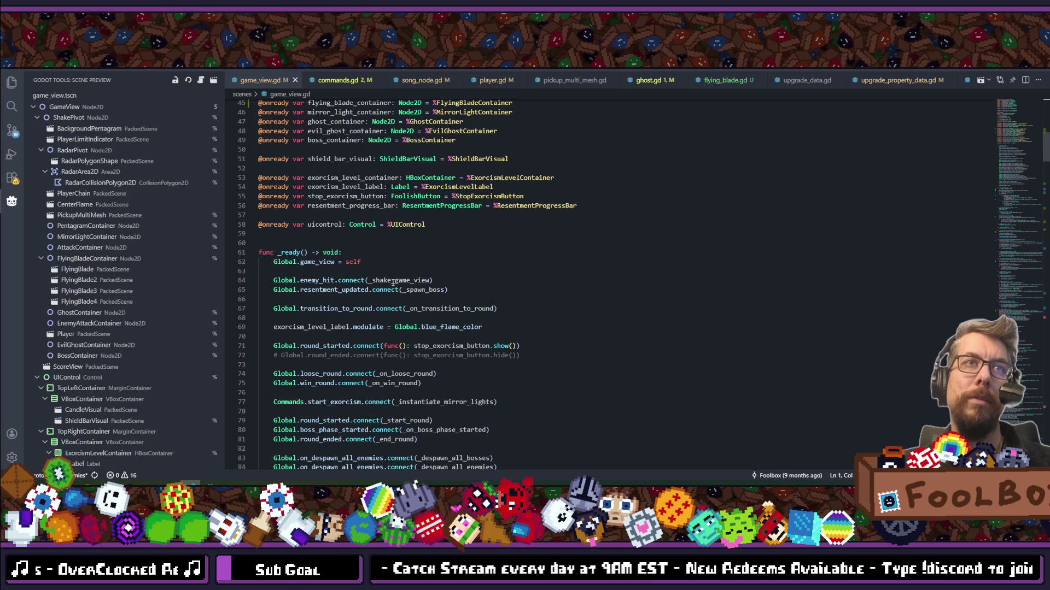
scroll(392, 283, down, 4)
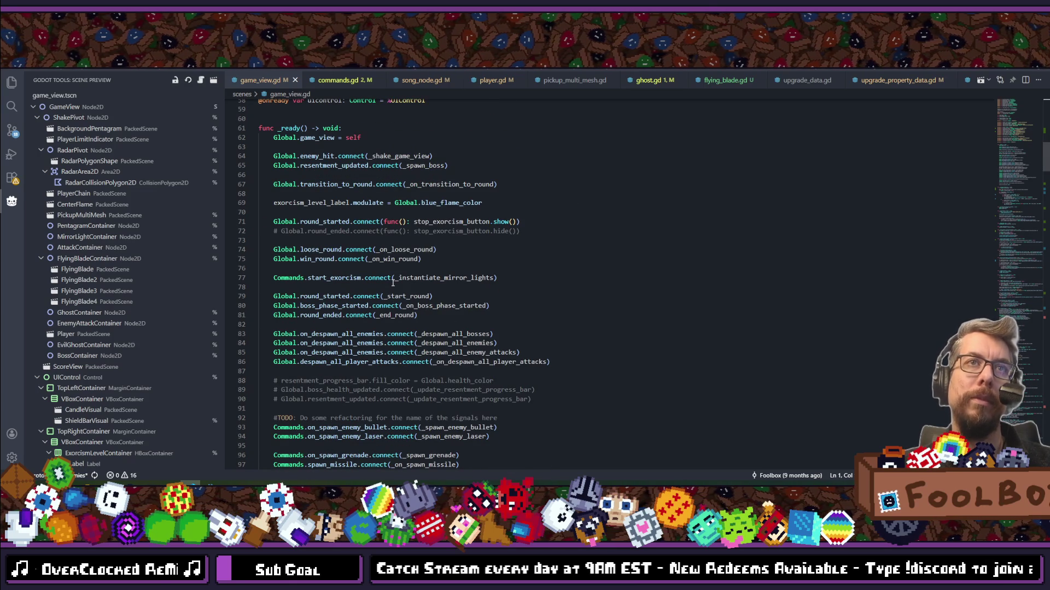
scroll(376, 257, down, 11)
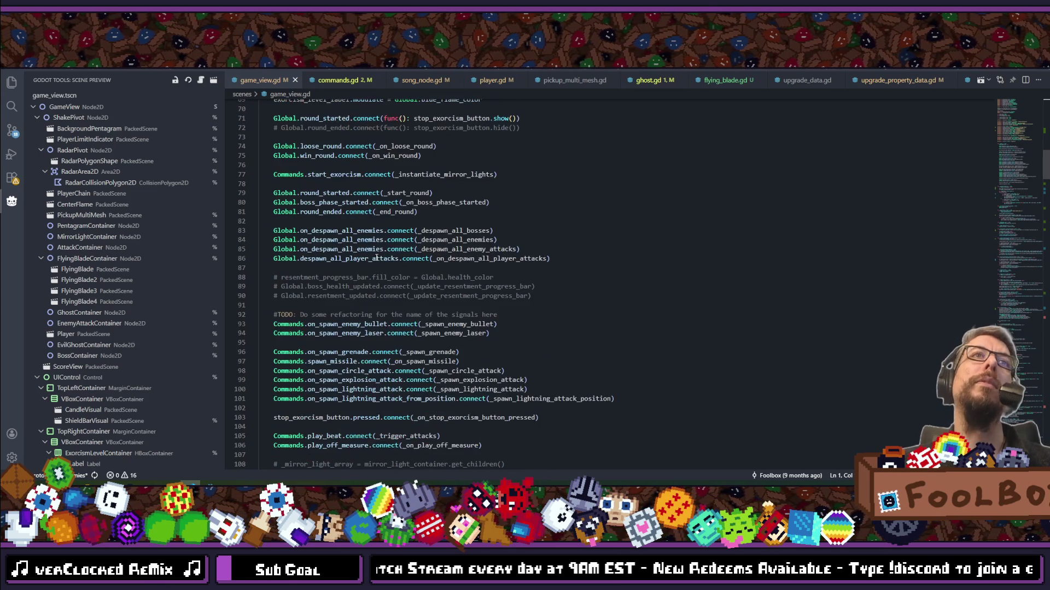
scroll(376, 257, down, 12)
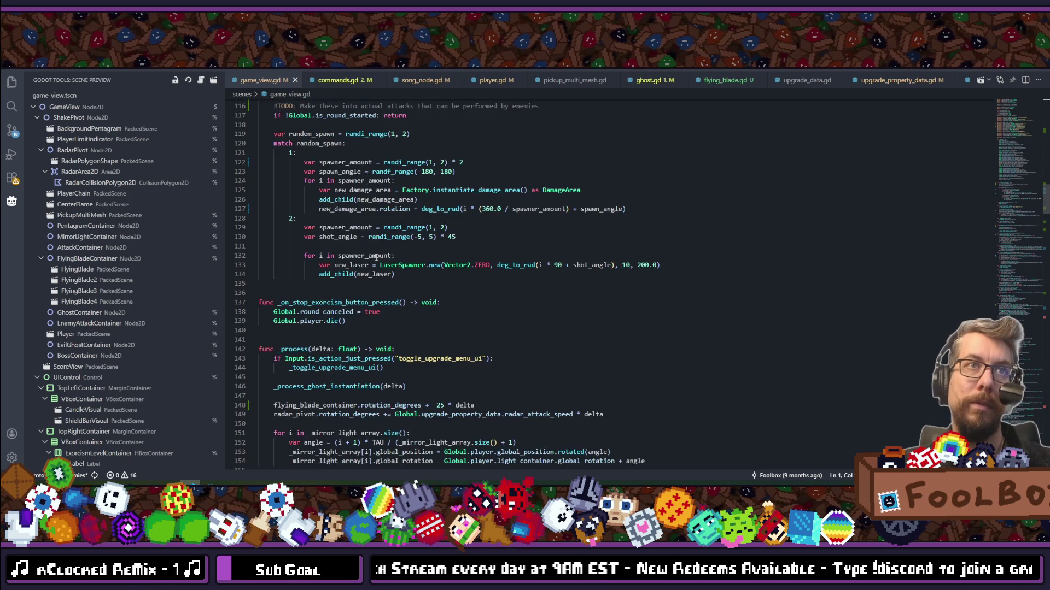
click(408, 264)
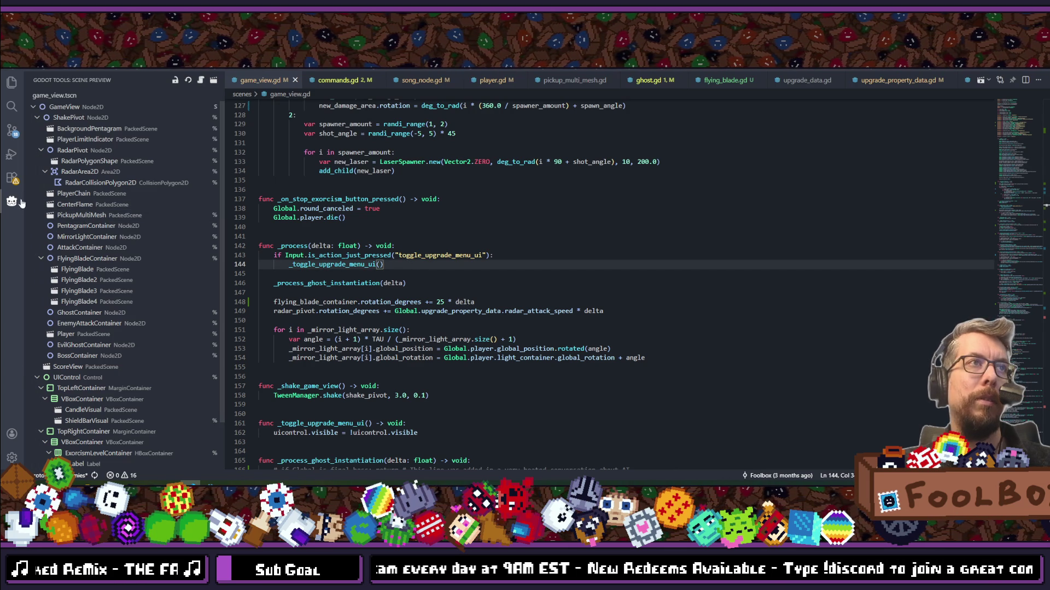
scroll(401, 257, up, 2)
scroll(401, 256, up, 20)
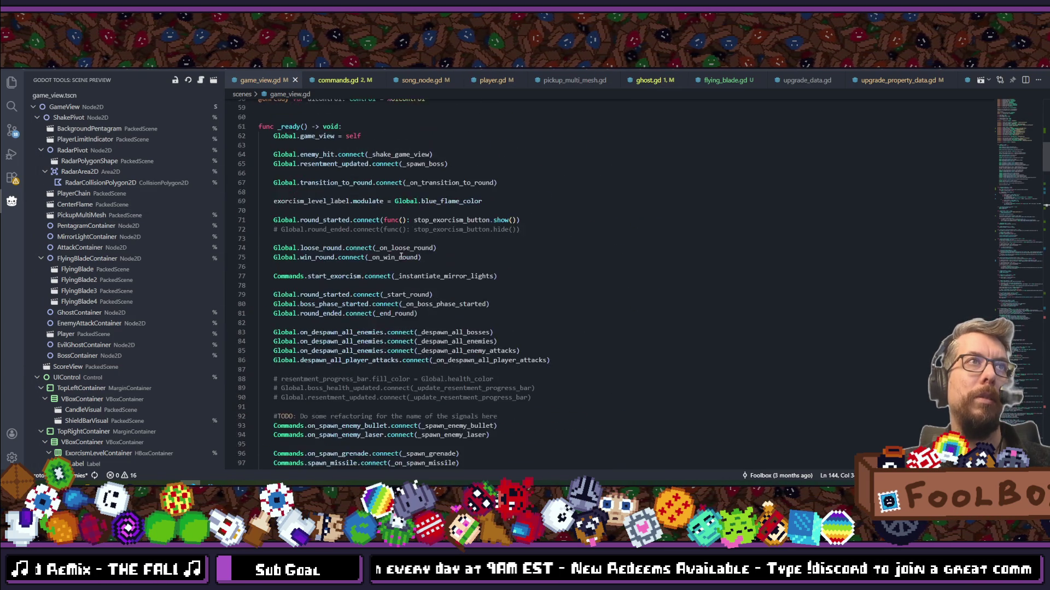
scroll(400, 256, up, 2)
scroll(383, 262, down, 4)
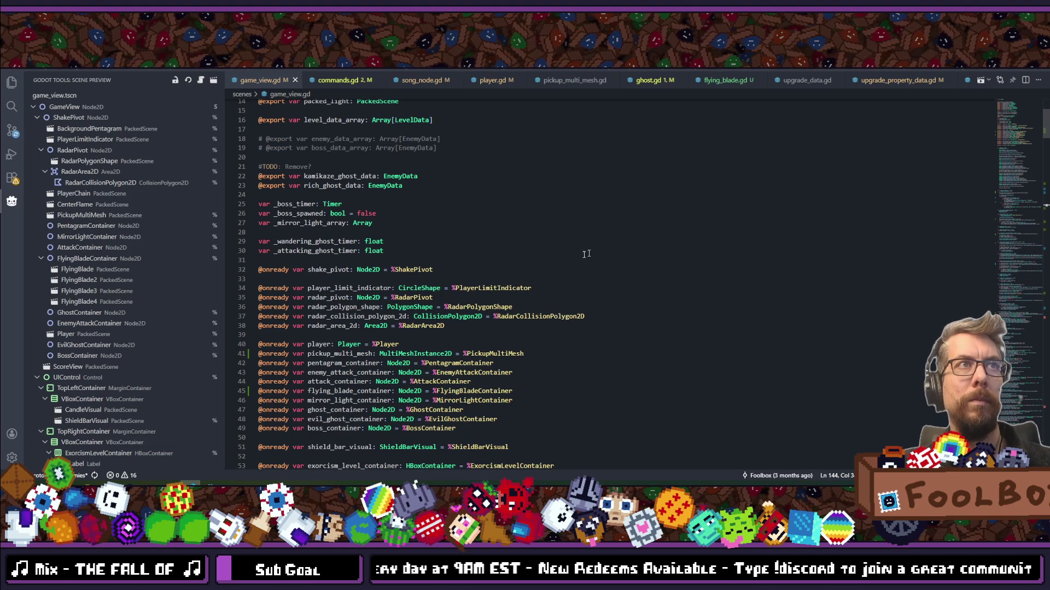
click(442, 270)
key(Return)
key(Return)
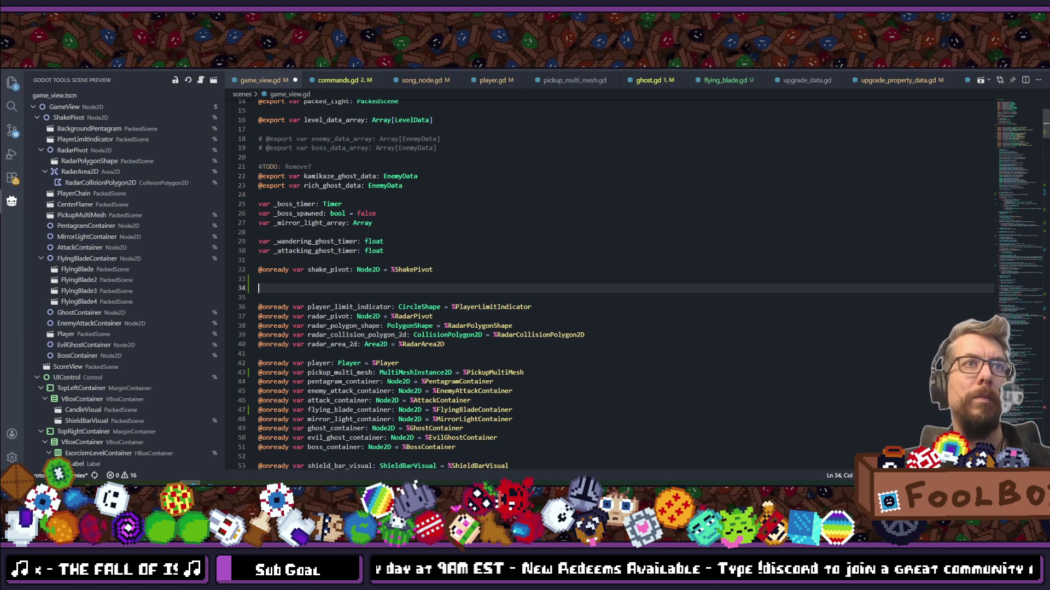
mouse_move(75, 127)
mouse_down()
mouse_move(587, 280)
mouse_move(339, 288)
mouse_up()
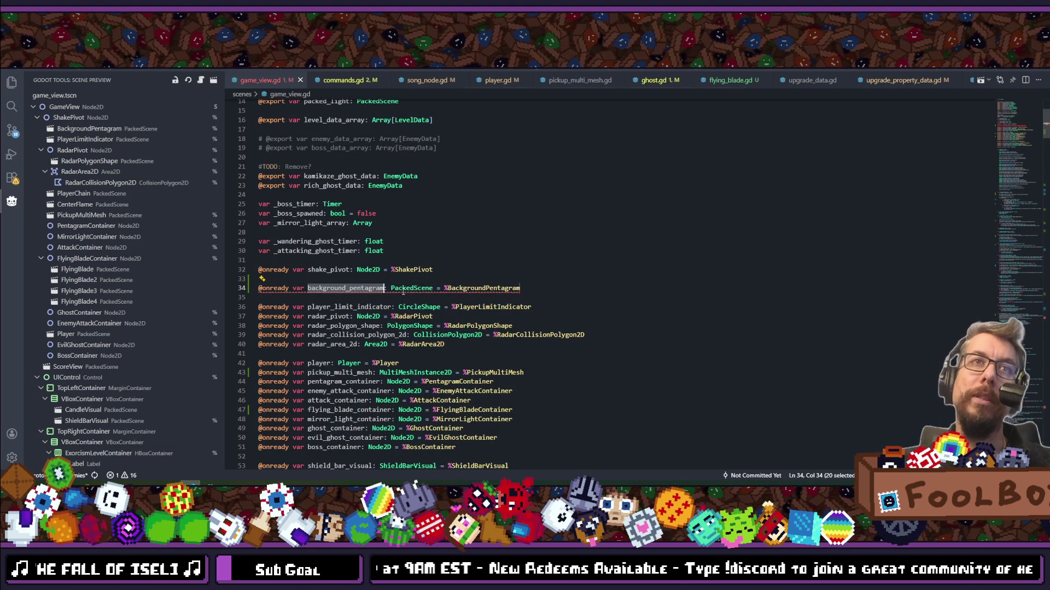
double_click(406, 288)
text(P)
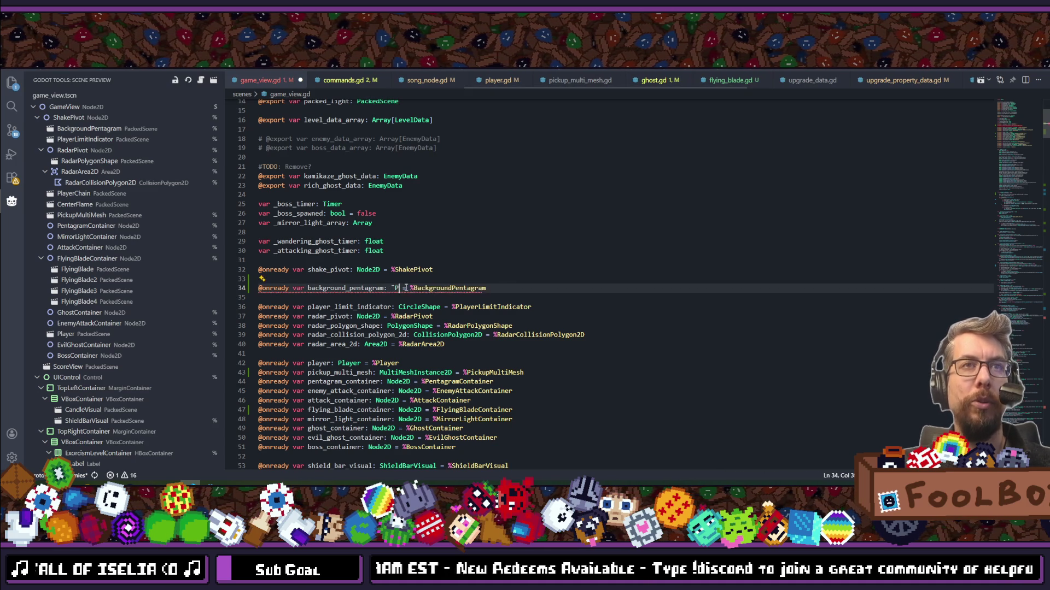
text(entagram)
click(357, 288)
double_click(358, 289)
scroll(385, 307, down, 15)
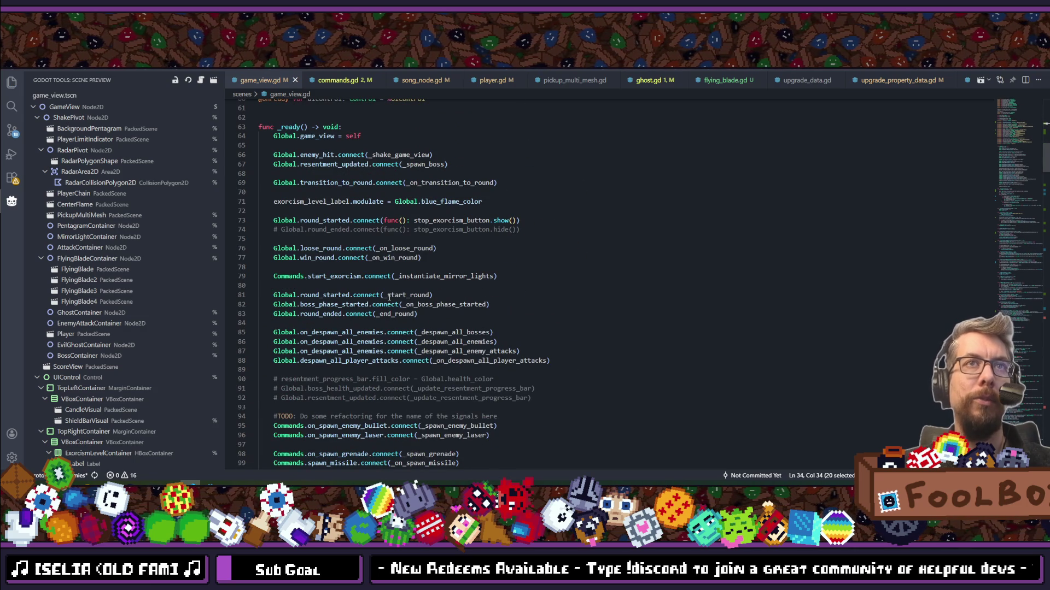
scroll(389, 298, down, 20)
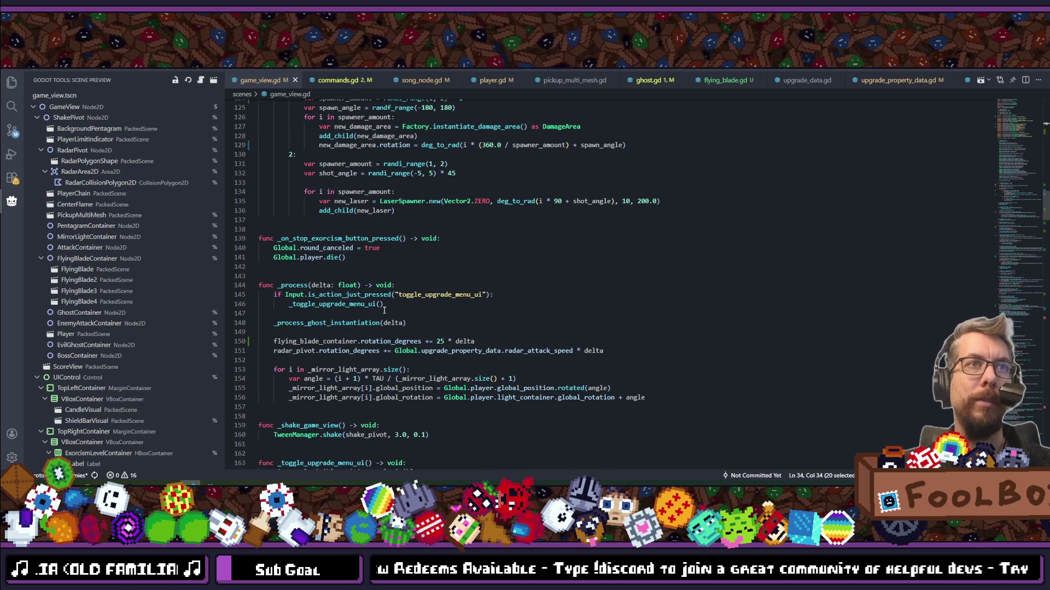
click(406, 309)
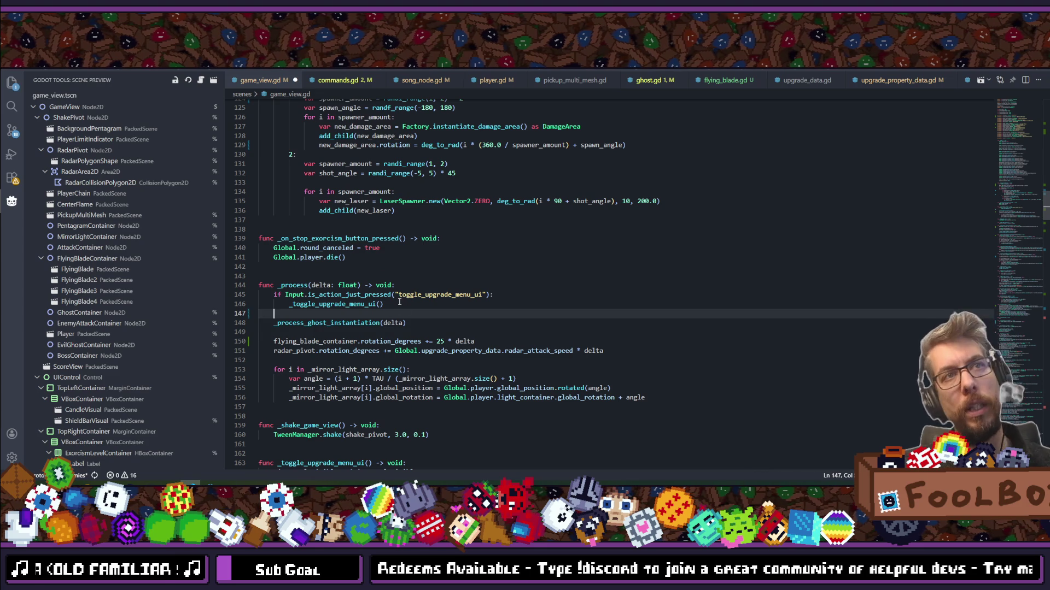
Below the ghost instantiation, add 'background_pentagram.rotation_degrees += 10 * delta' and save.
key(Return)
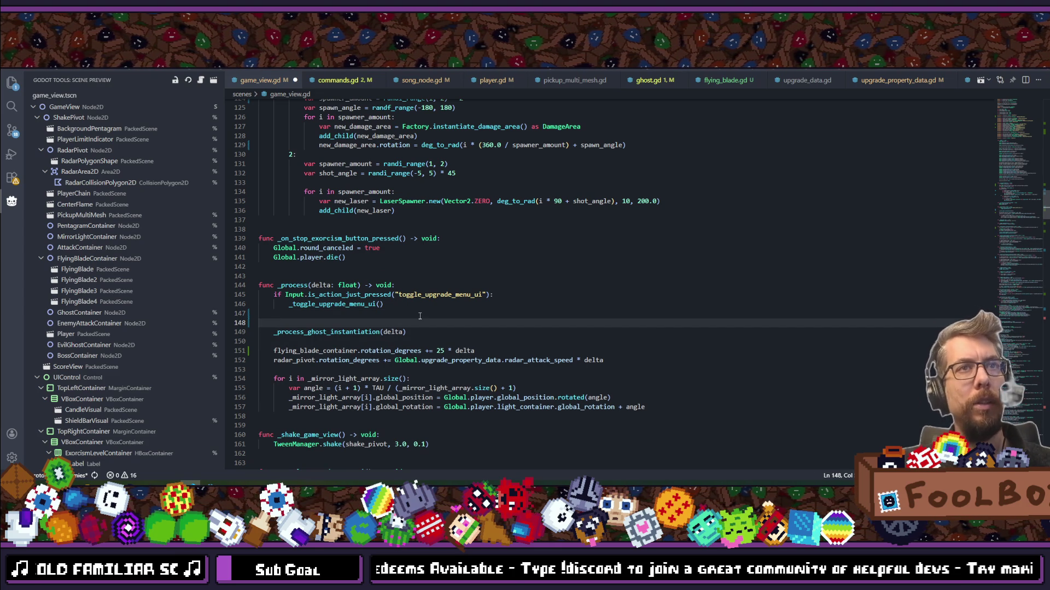
key(BackSpace)
click(418, 326)
key(Return)
text(background_pentagram.)
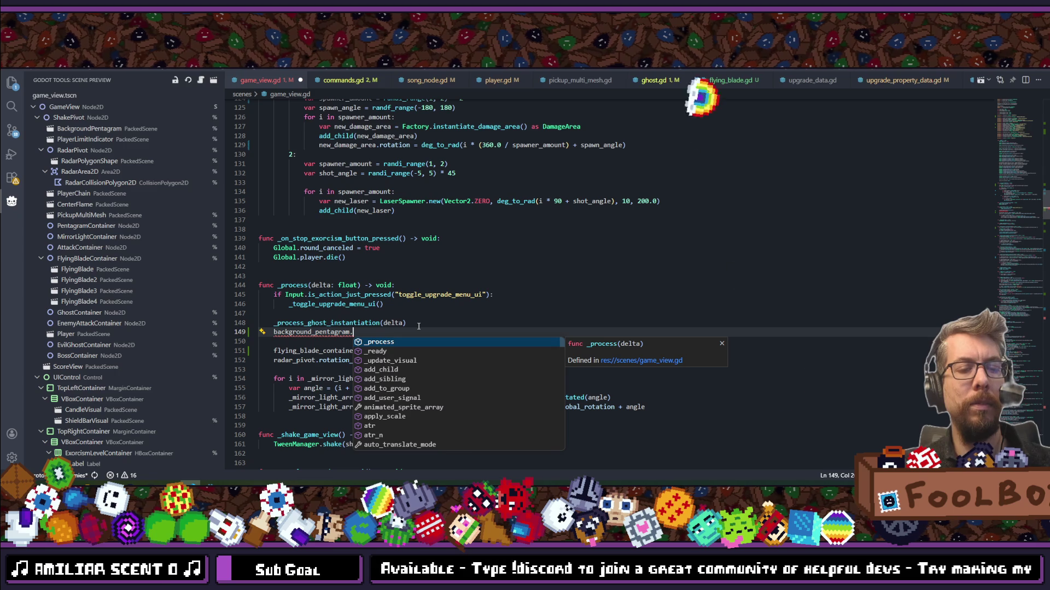
text(r)
key(BackSpace)
text(r)
key(BackSpace)
text(rotation_)
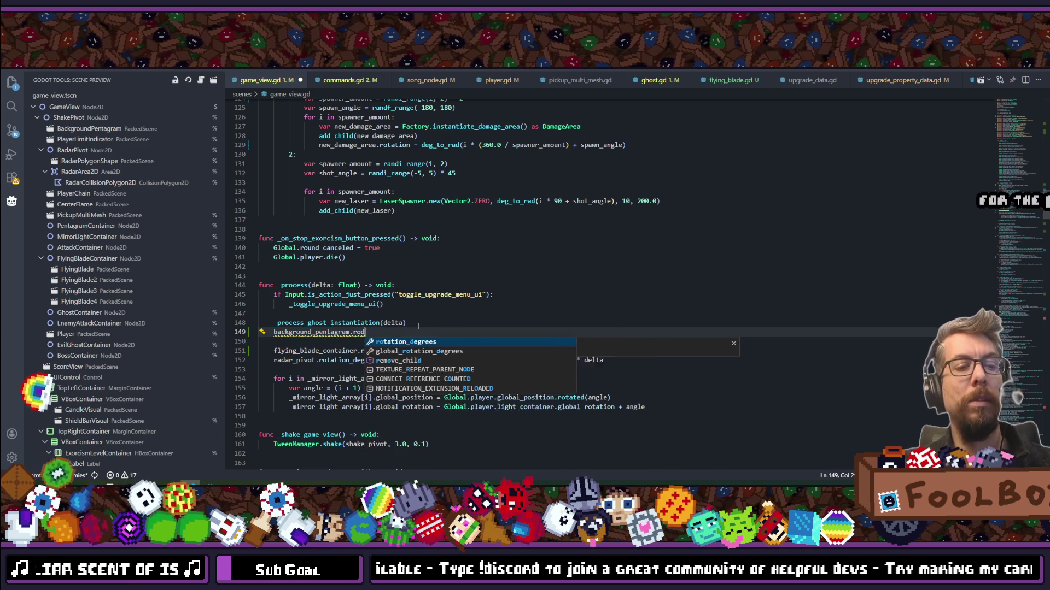
text(deg)
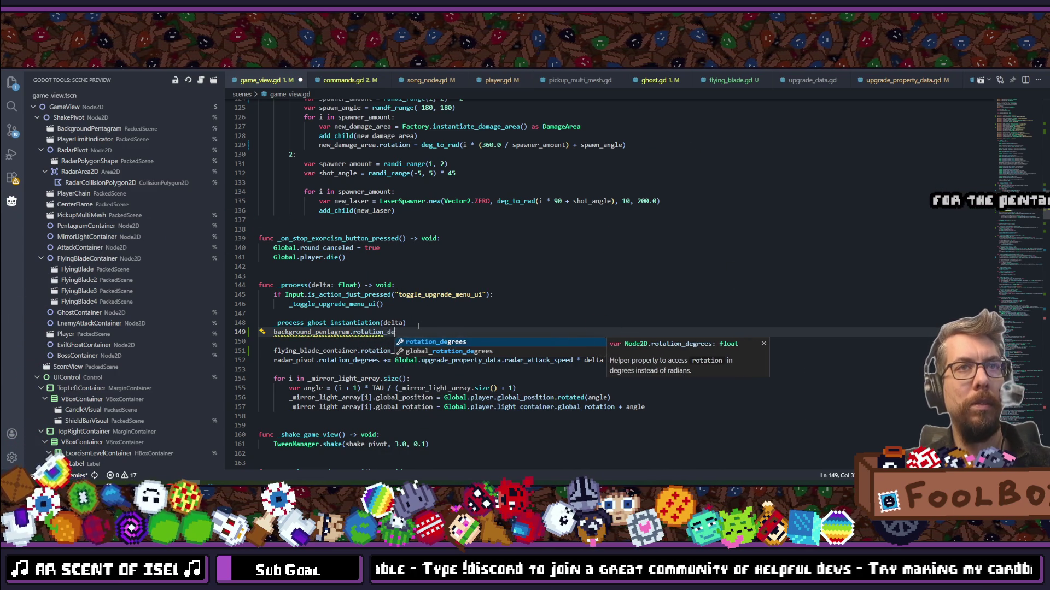
key(Escape)
text(rees)
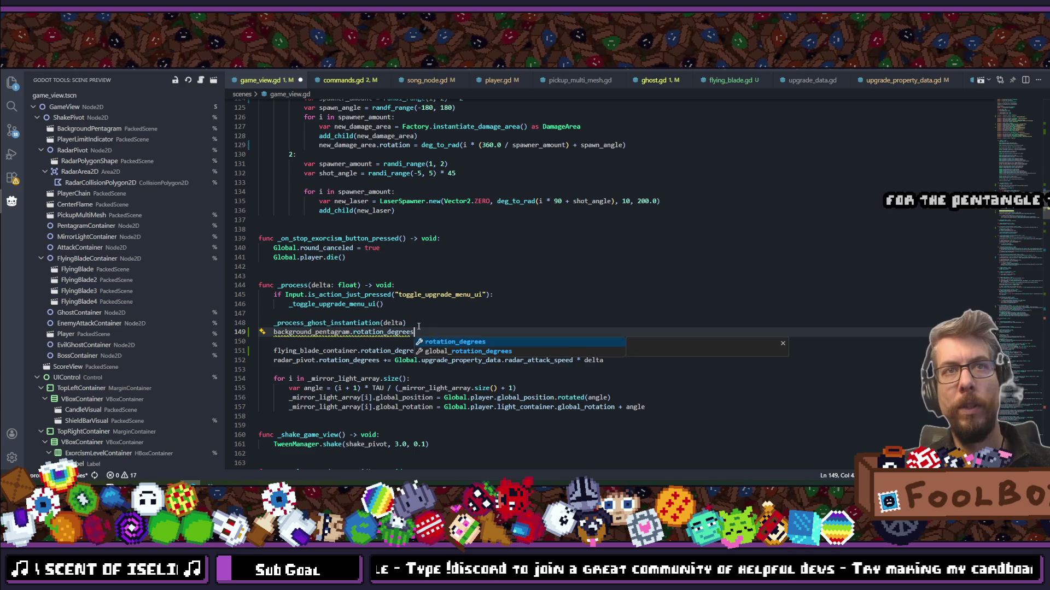
key(Escape)
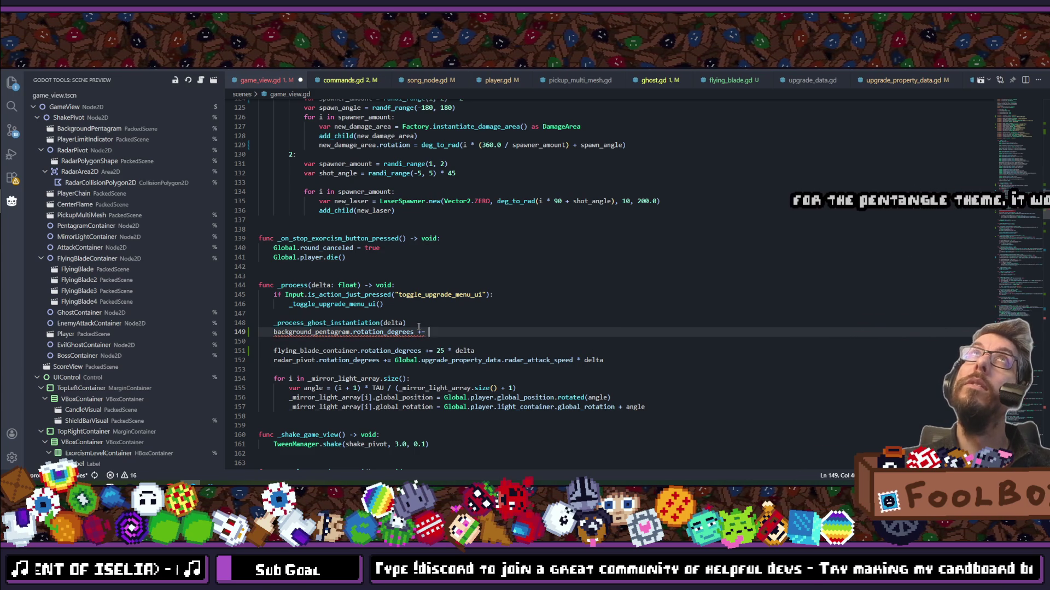
text(eltat)
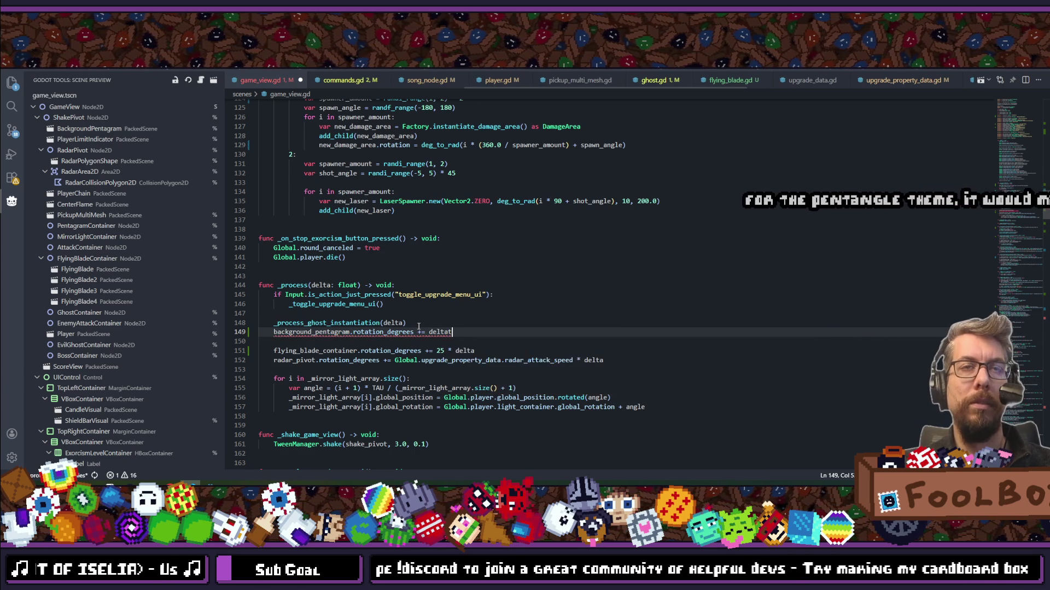
click(431, 331)
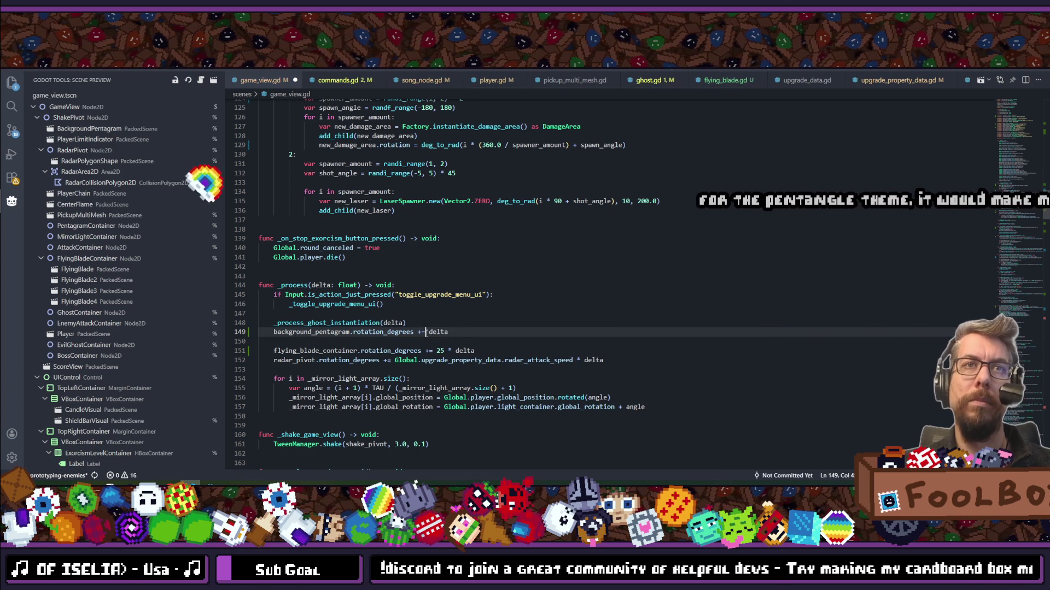
text(10 *)
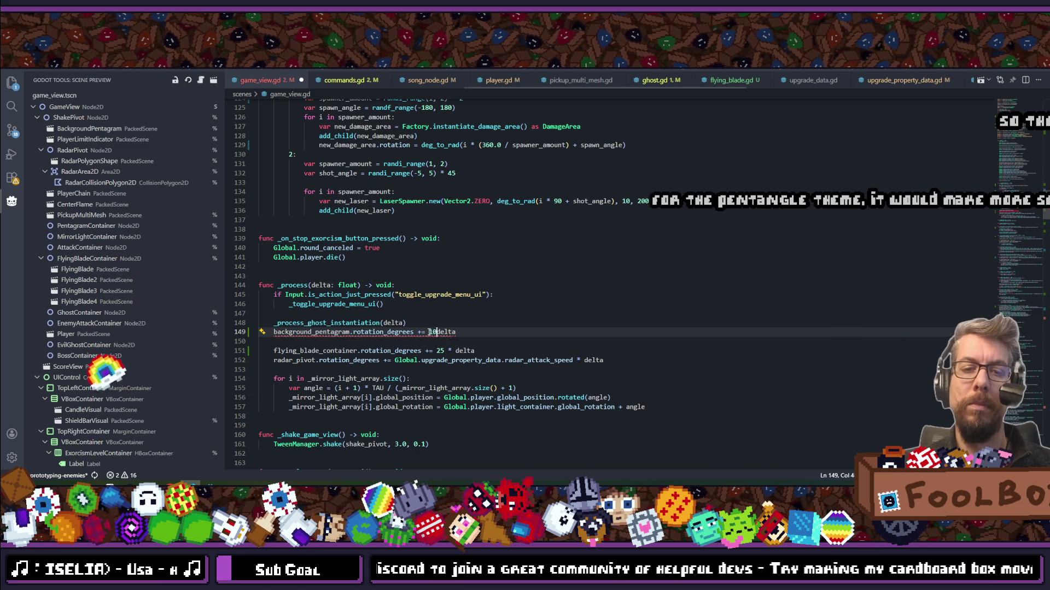
key(ctrl+s)
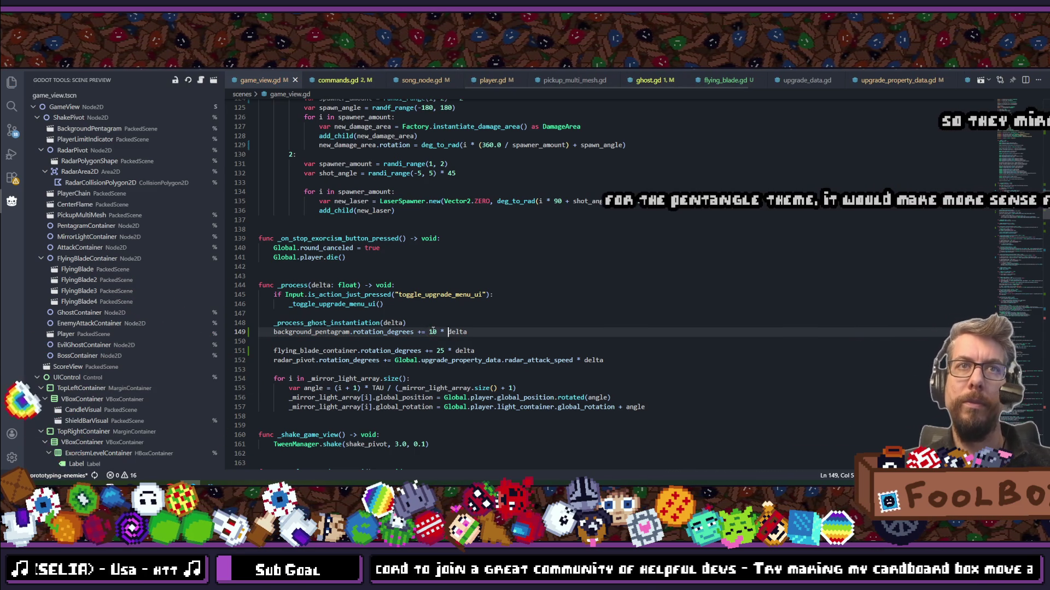
Change the pentagram multiplier to 10.0 and the flying blade rate to 25.0, then save.
text(.0)
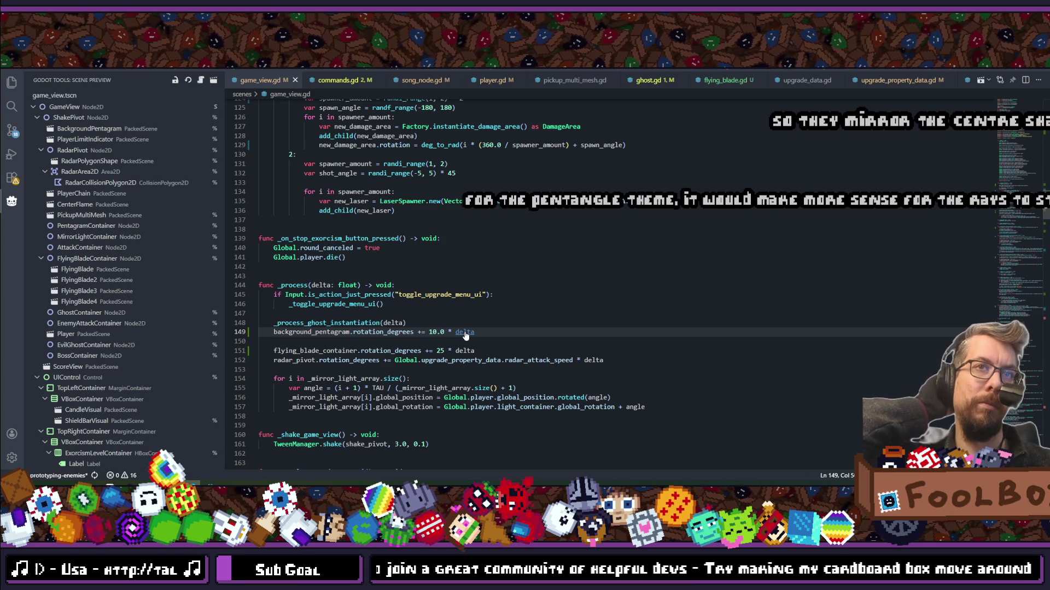
key(Down)
key(Down)
text(.0)
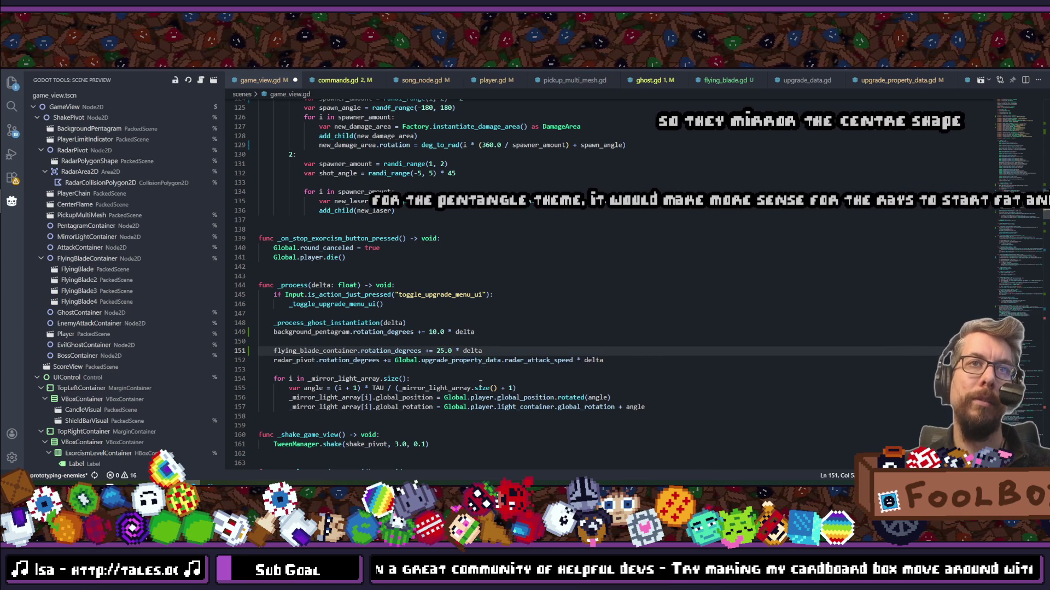
click(498, 334)
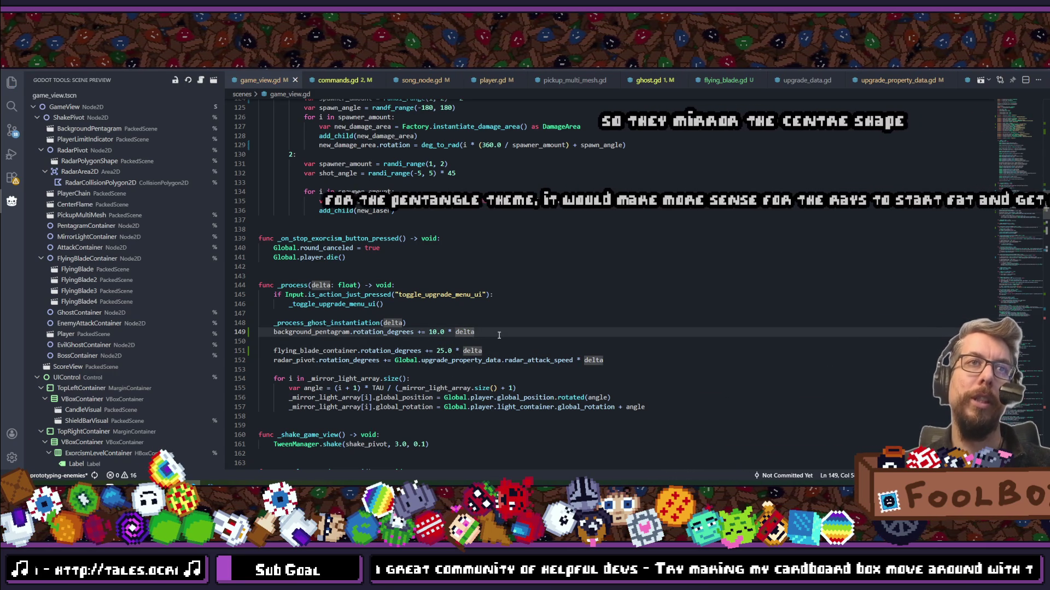
key(alt+Down)
key(ctrl+s)
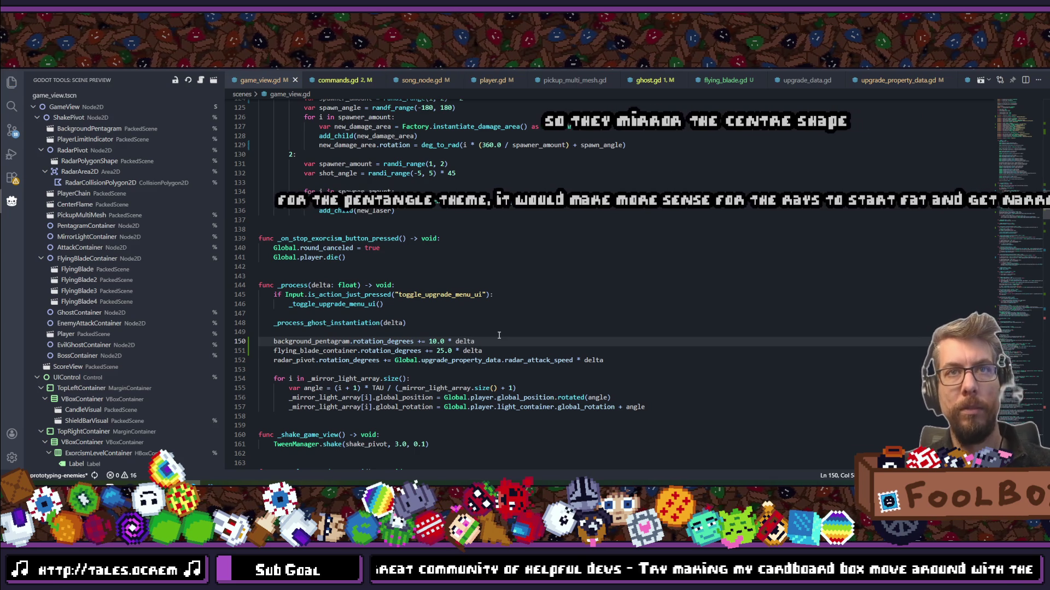
click(586, 359)
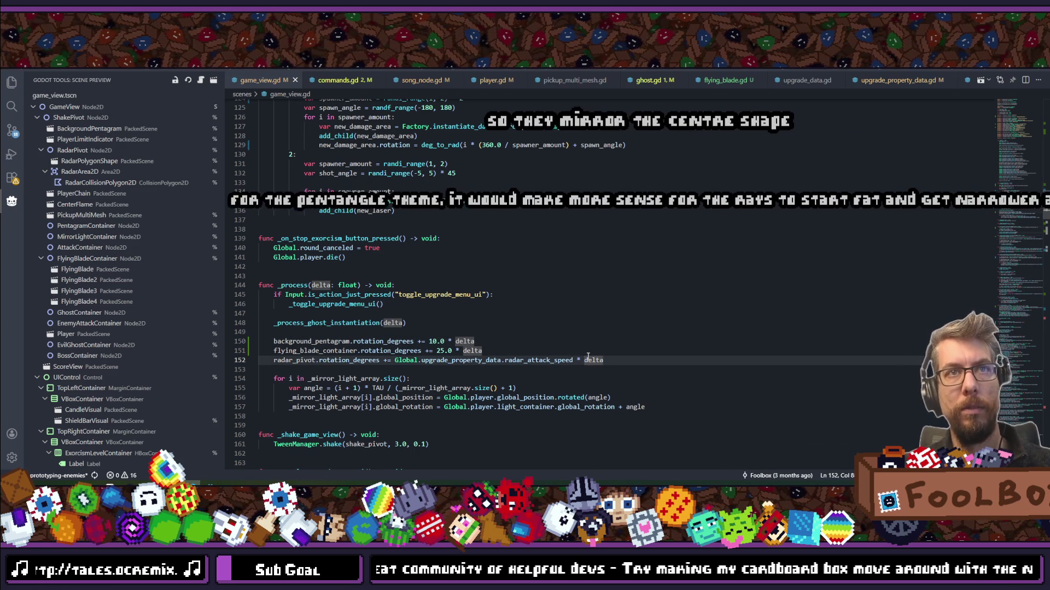
click(528, 349)
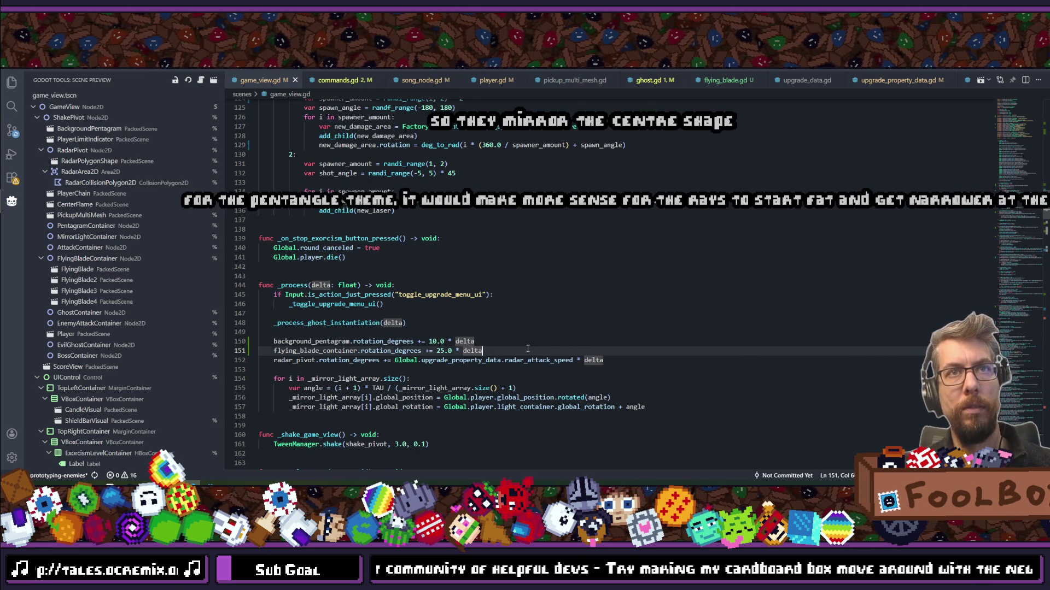
Insert a blank line between the blade rotation line and the radar_pivot rotation line, then start a file search.
key(Return)
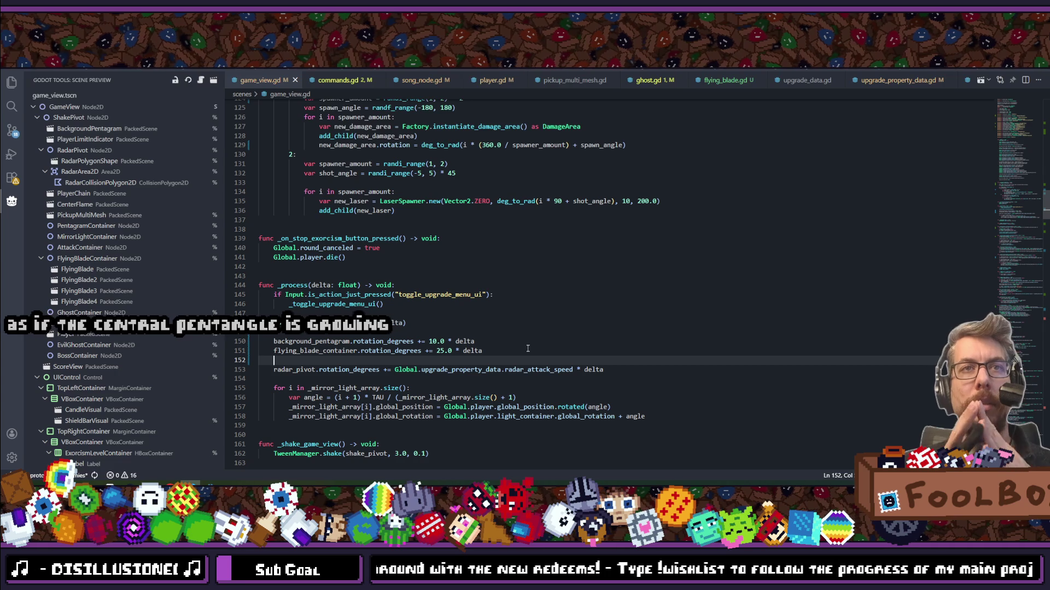
click(528, 349)
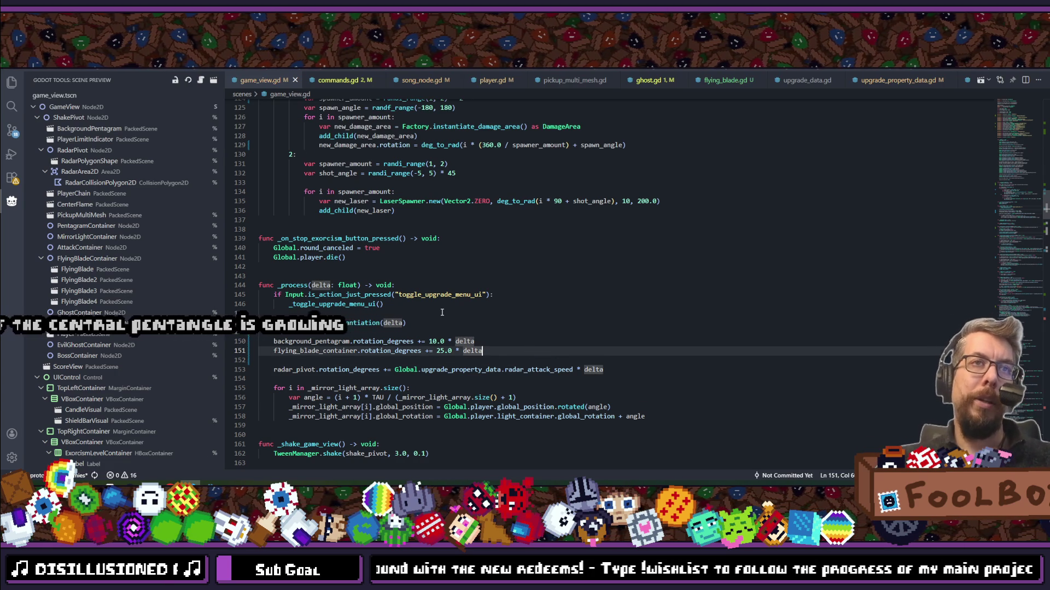
scroll(441, 312, down, 4)
scroll(442, 312, up, 3)
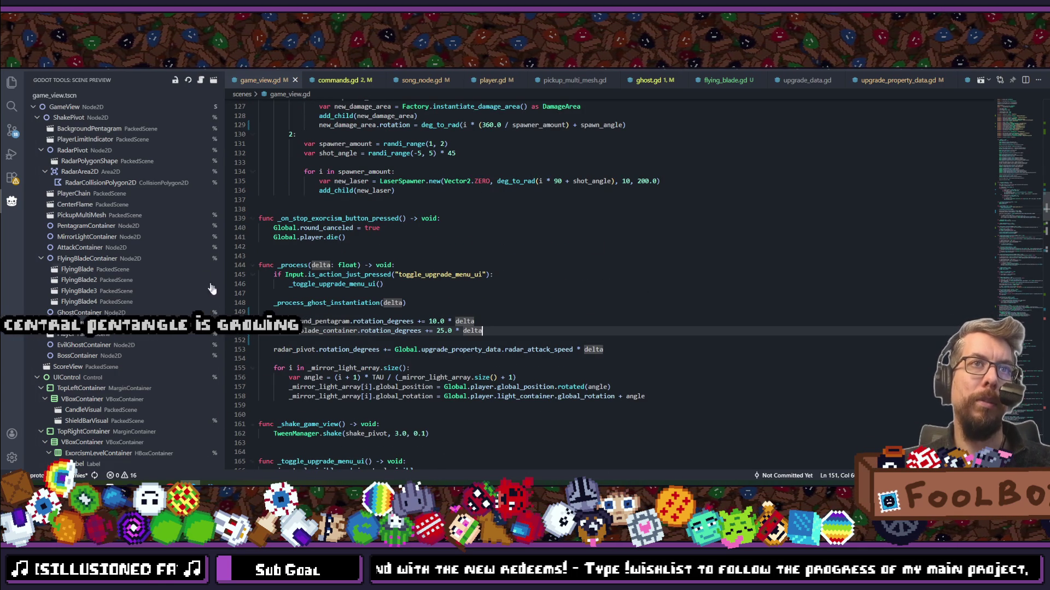
scroll(415, 264, up, 1)
scroll(415, 264, down, 1)
key(shift+Tab)
text(en)
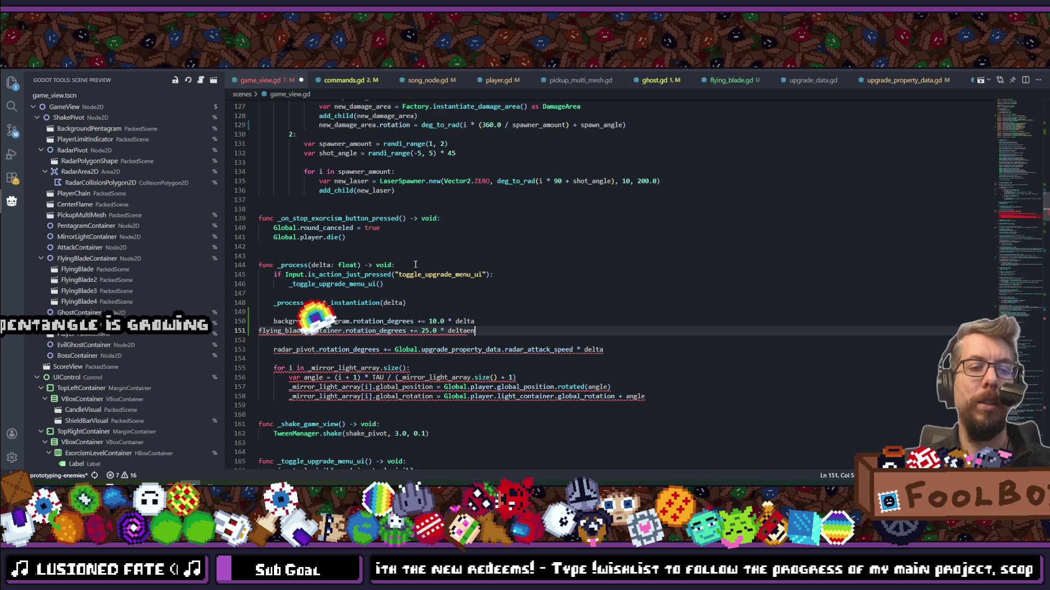
key(ctrl+f)
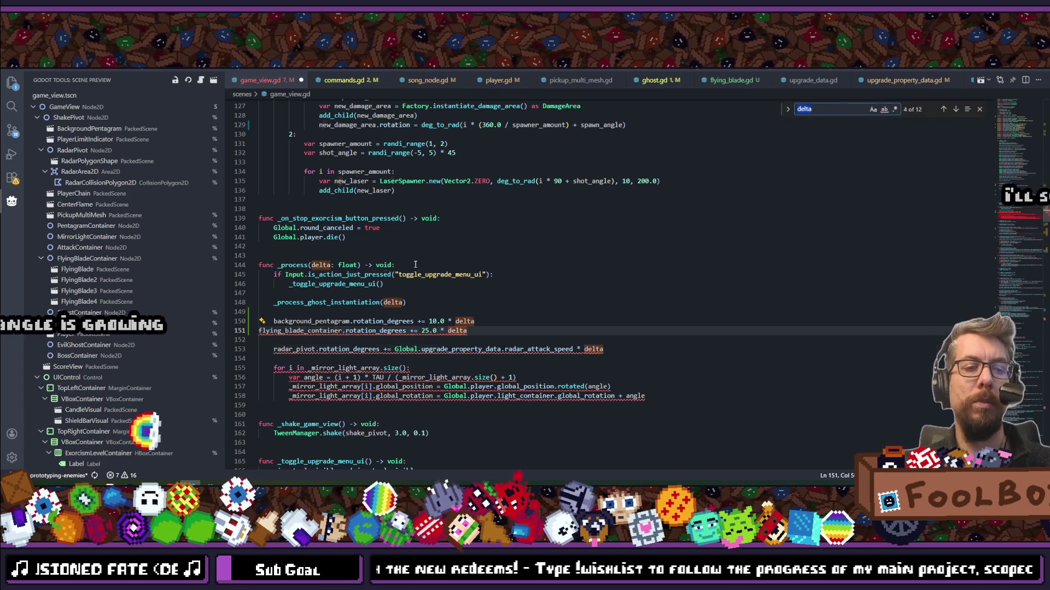
In on_state_entered, add player_limit_indicator.visible = !Global.is_final_boss.
text(enter)
key(Escape)
key(ctrl+s)
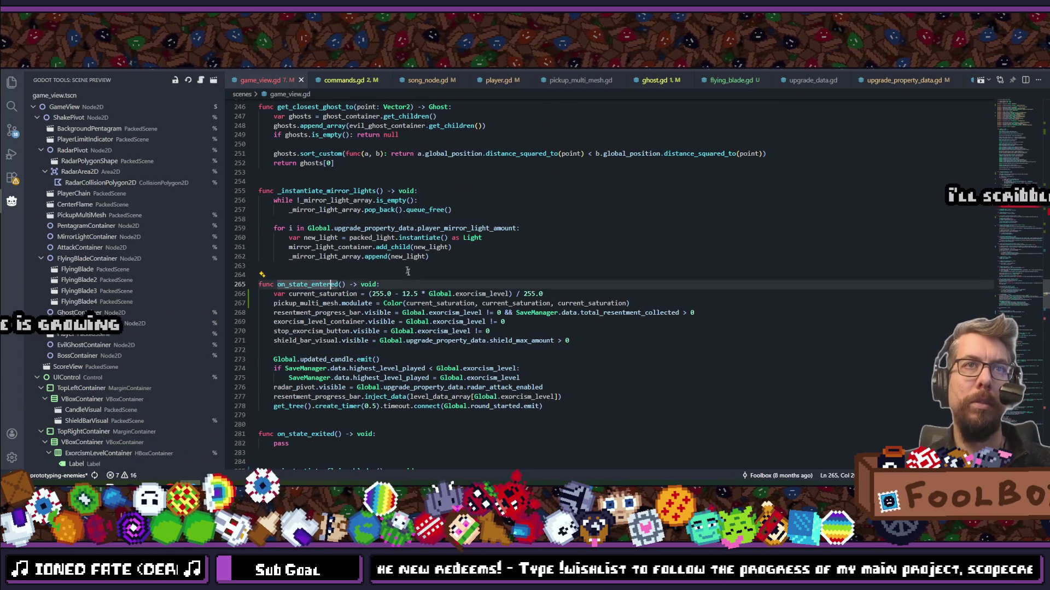
key(Return)
key(Return)
text(';a)
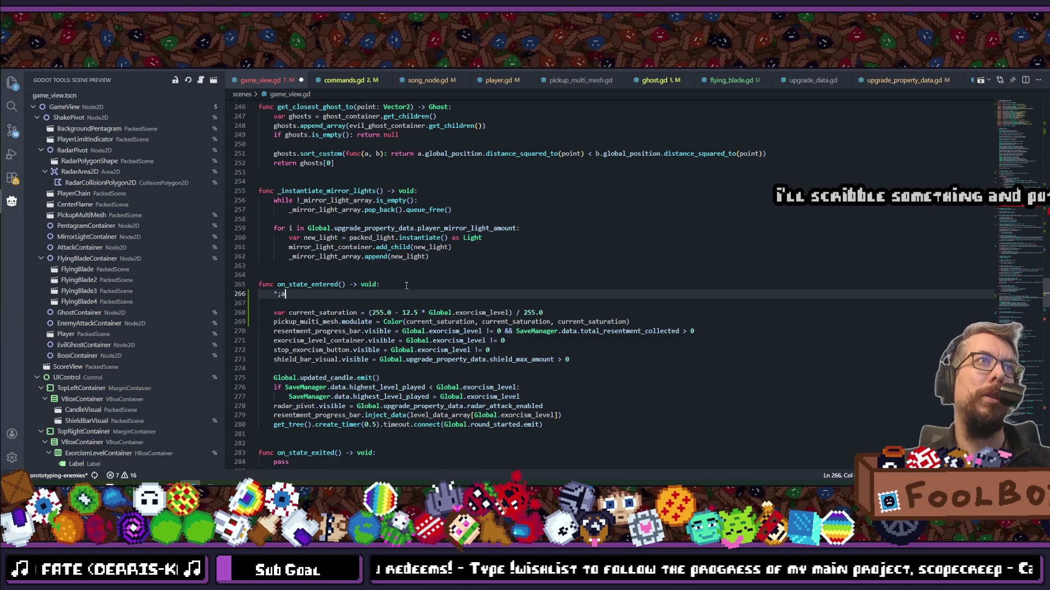
key(BackSpace)
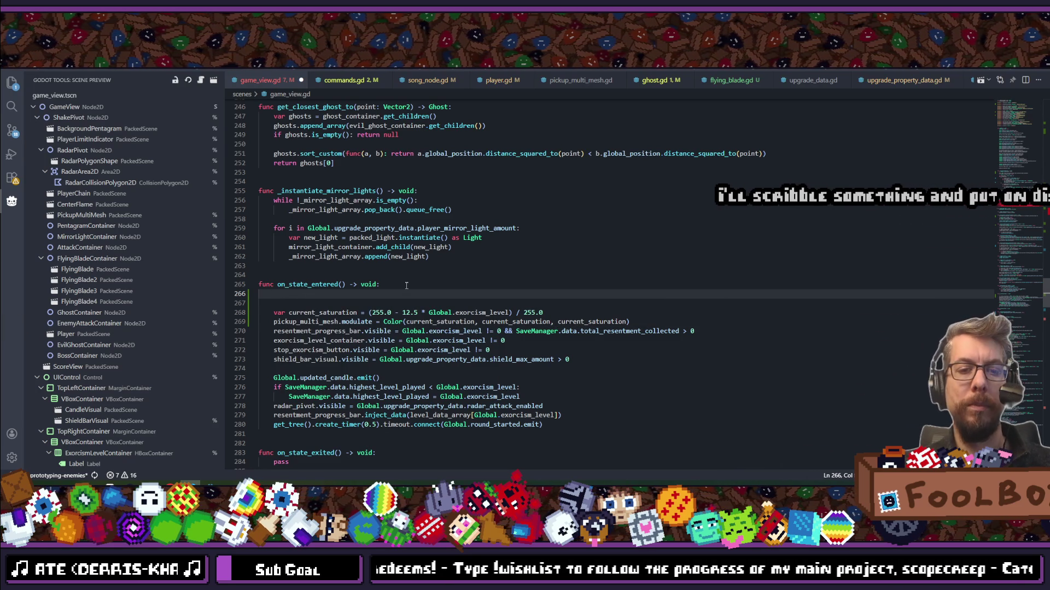
text(player_)
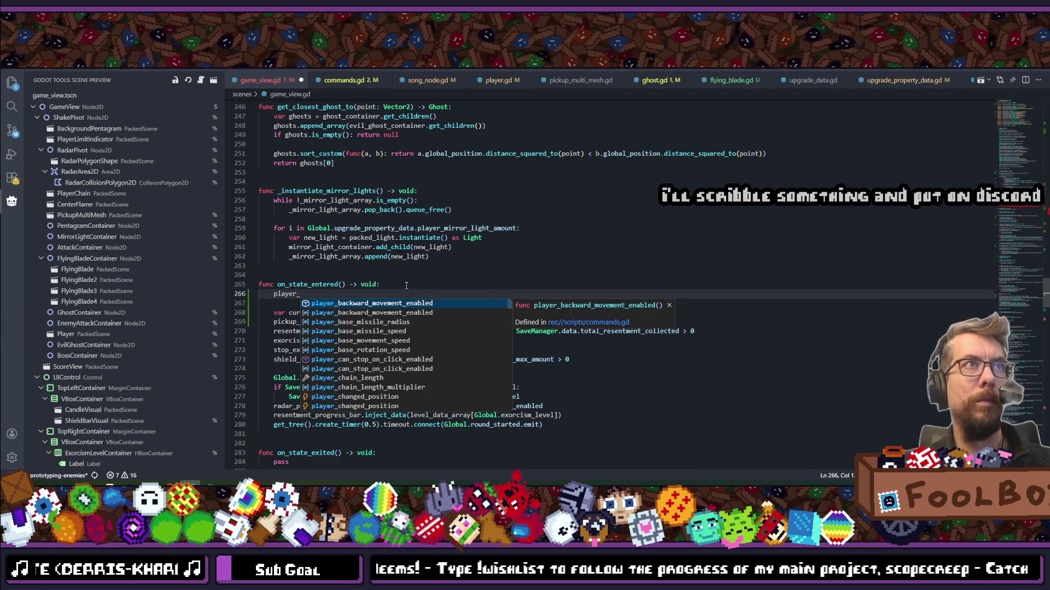
text(lim)
key(Return)
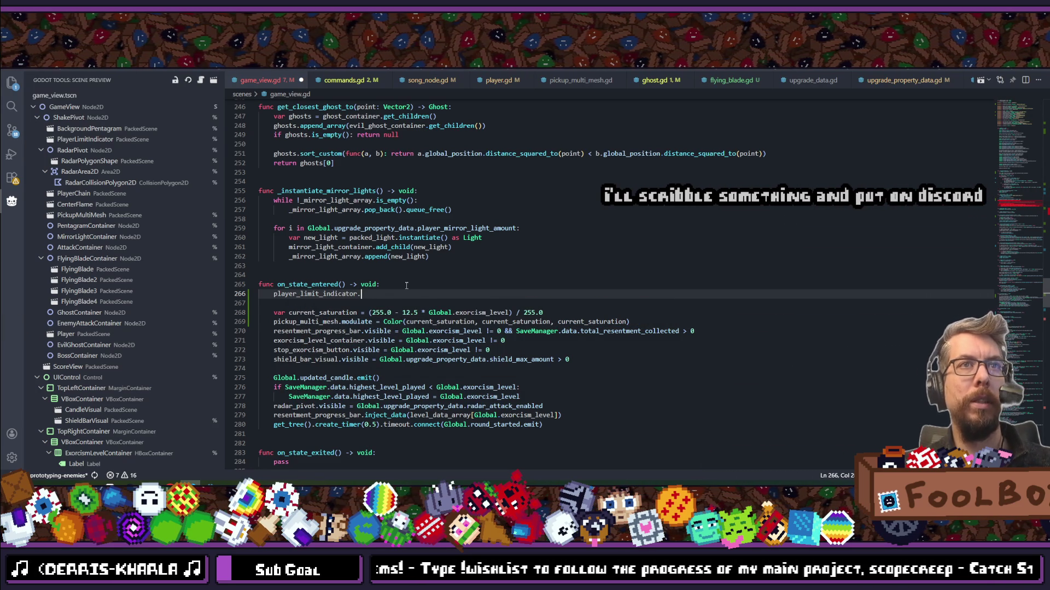
text(visi)
key(Return)
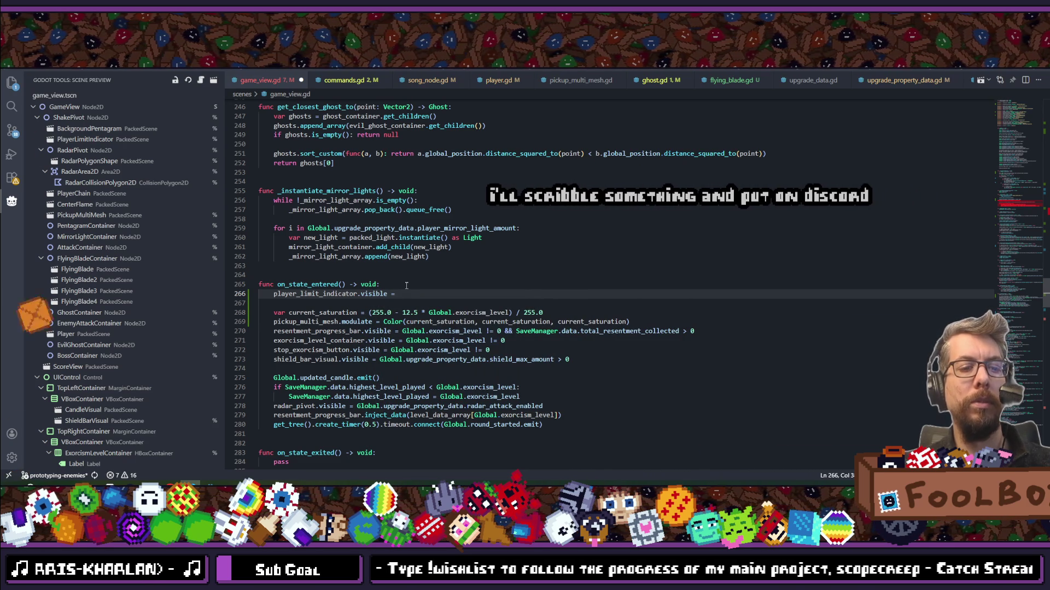
text(Globa)
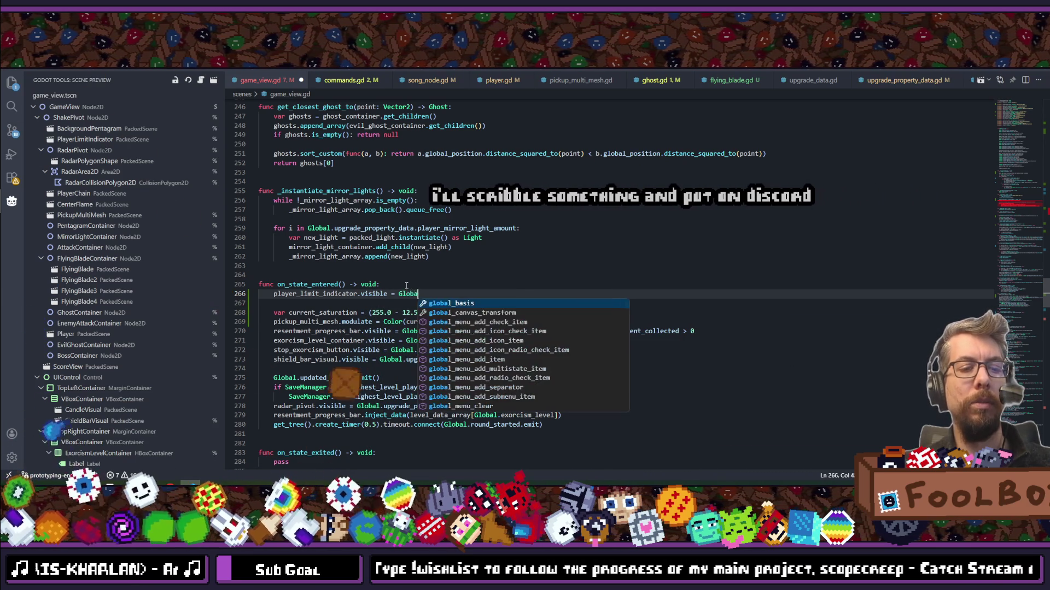
text(l.is_final)
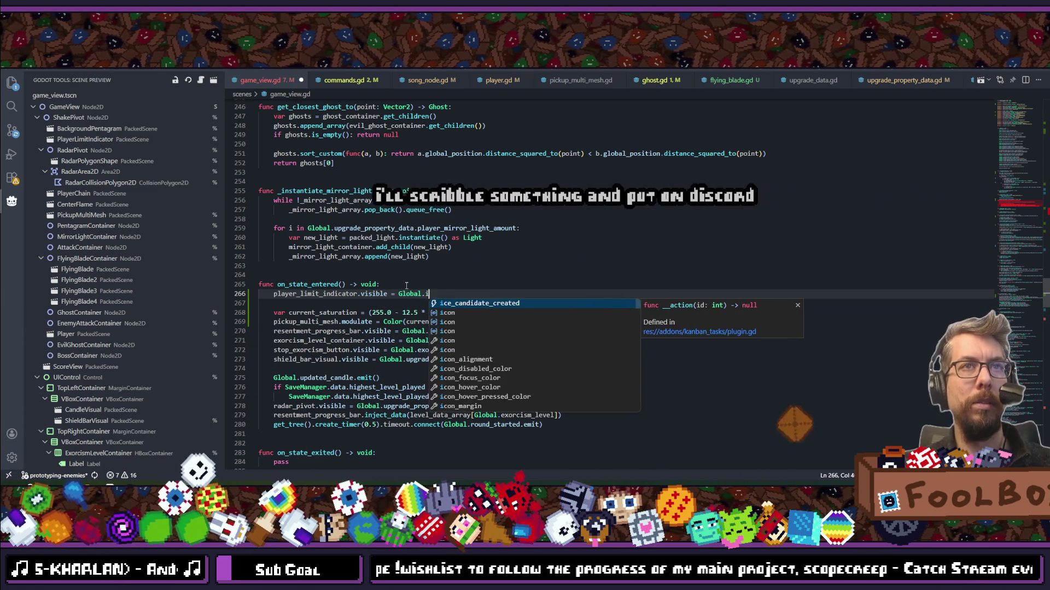
key(Tab)
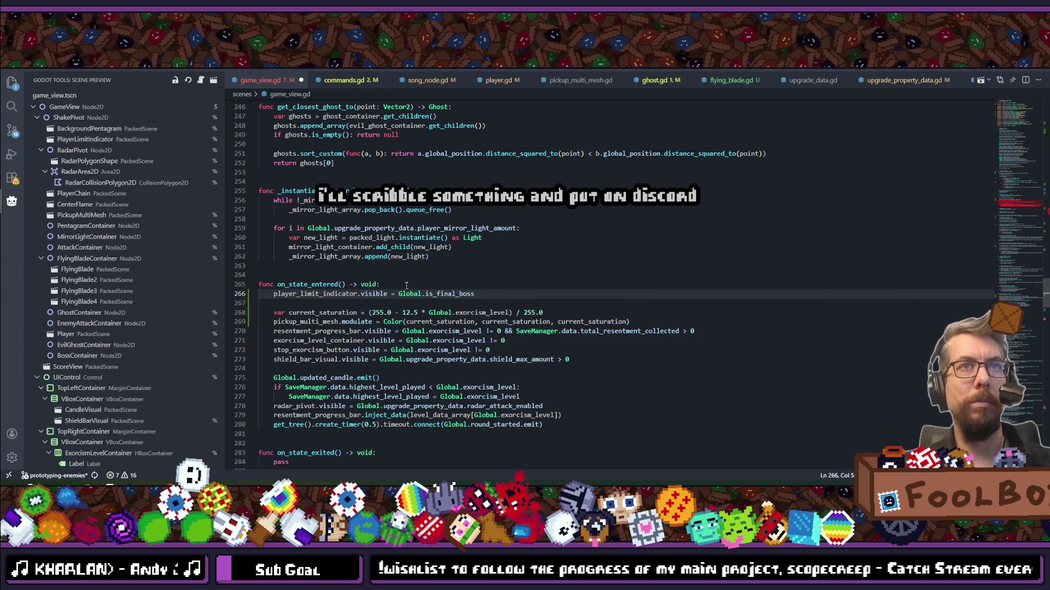
click(399, 294)
text(!)
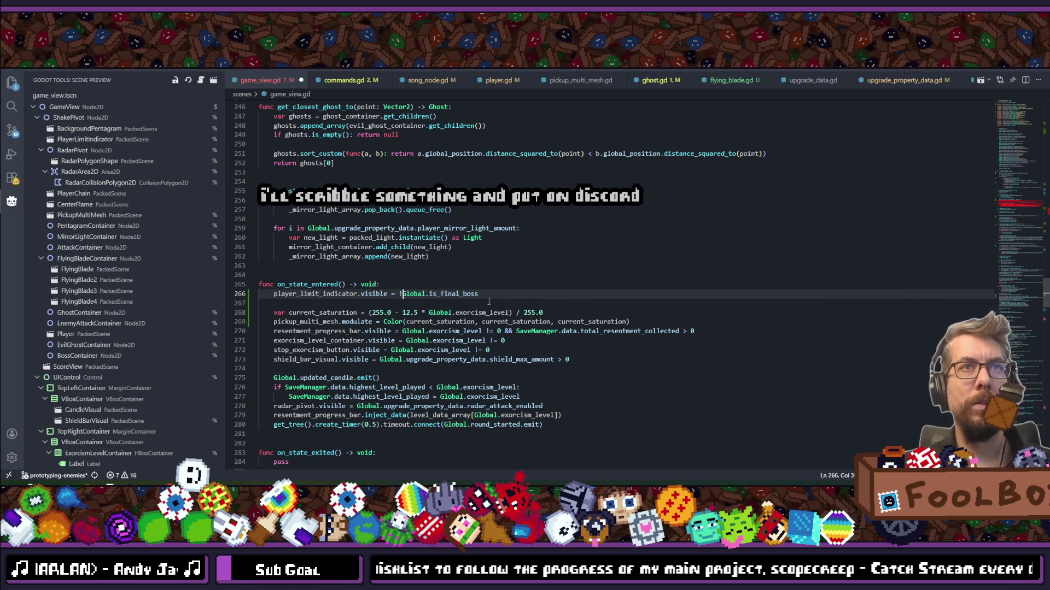
Add background_pentagram.visible = Global.is_final_boss above the indicator line and save.
key(shift+alt+Down)
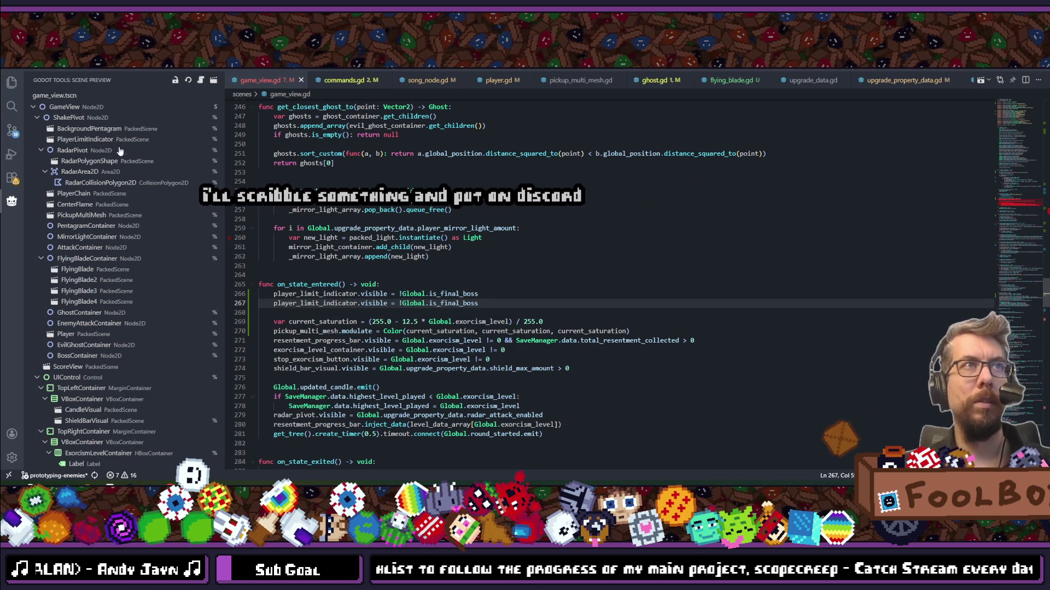
double_click(321, 304)
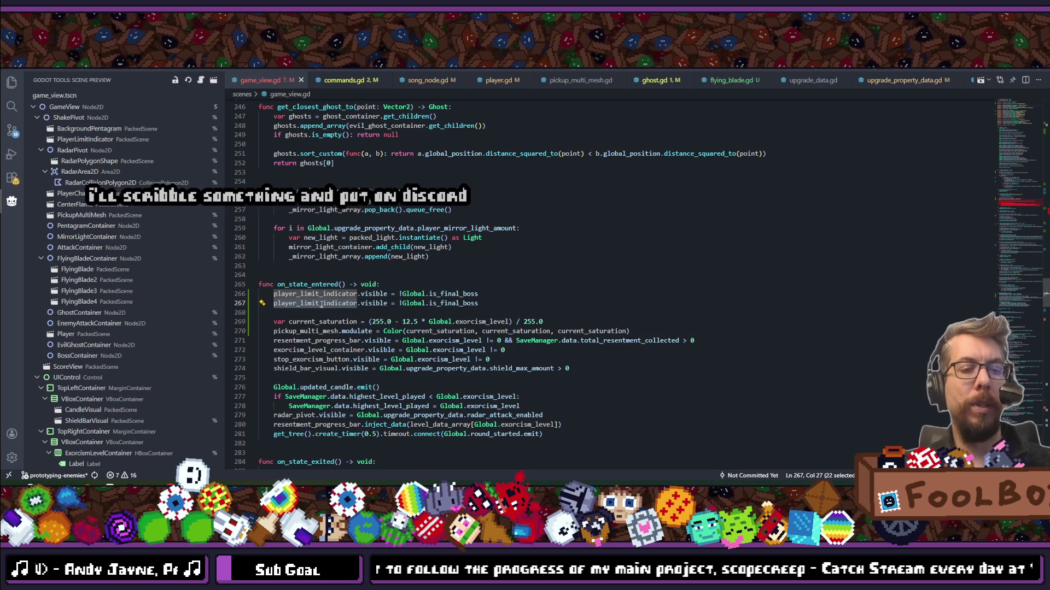
text(background_)
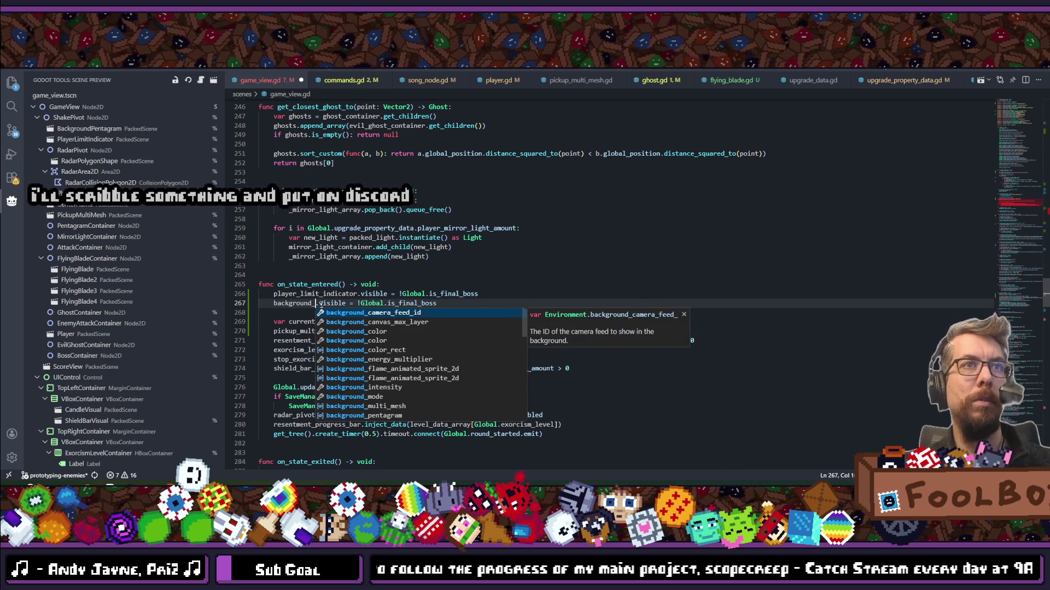
text(pentra)
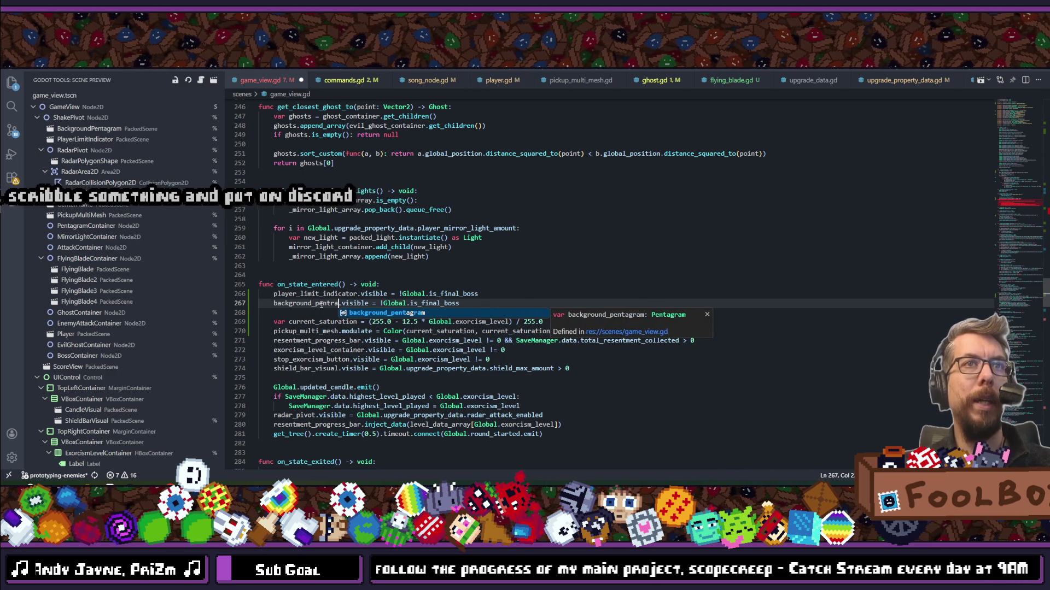
key(Tab)
click(392, 303)
key(BackSpace)
click(489, 304)
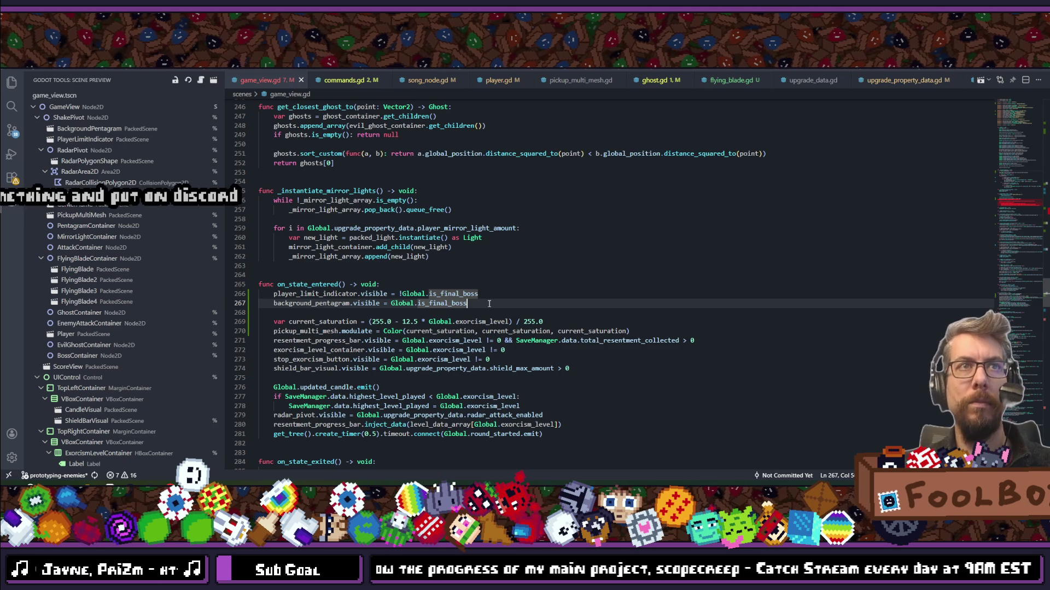
key(alt+Up)
key(ctrl+s)
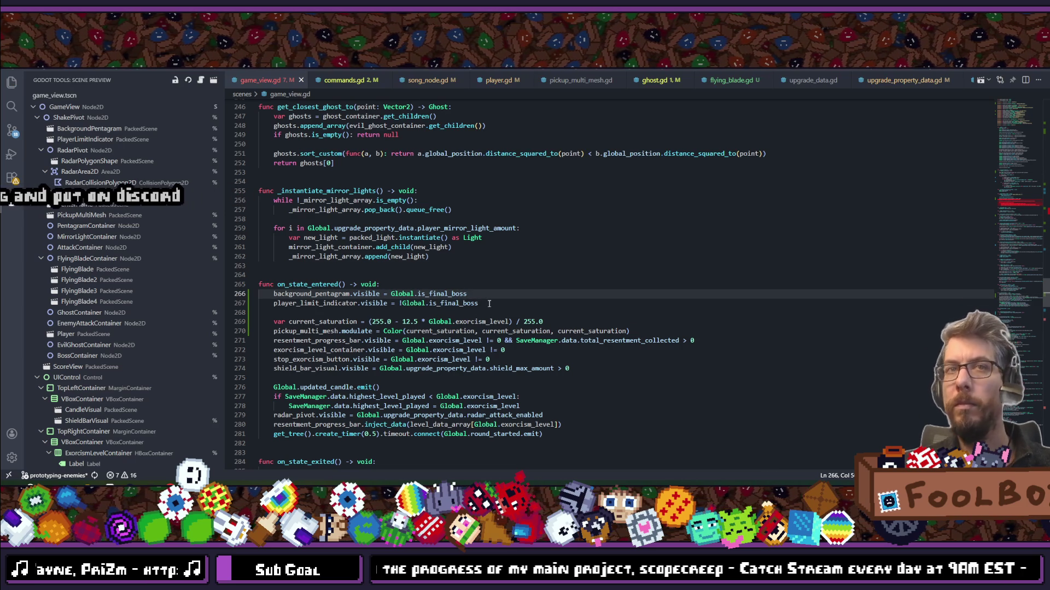
Indent the flying blade rotation line in _process and save the script.
key(alt+Left)
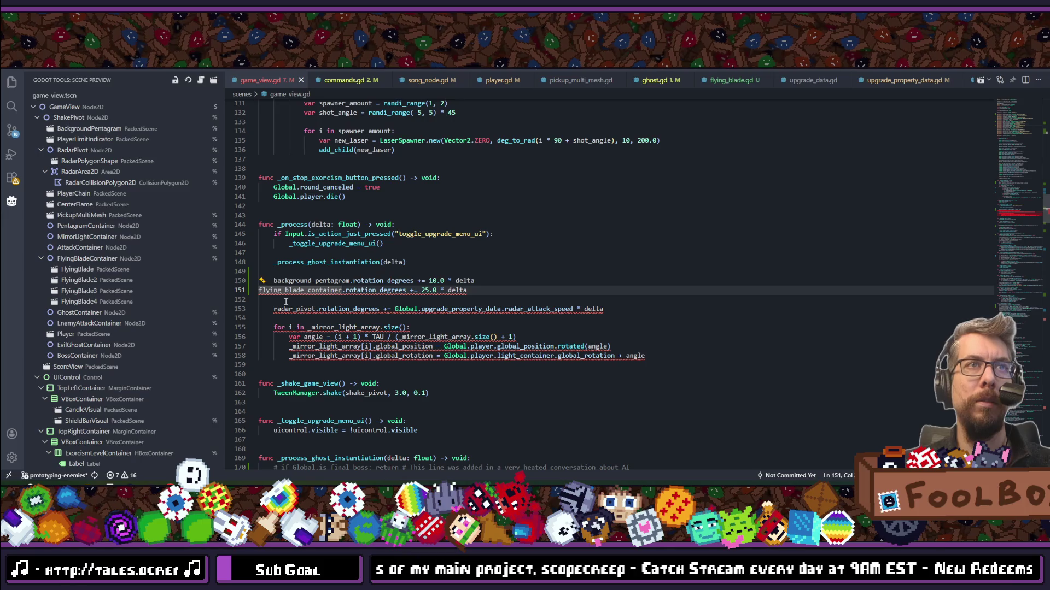
key(Tab)
key(ctrl+s)
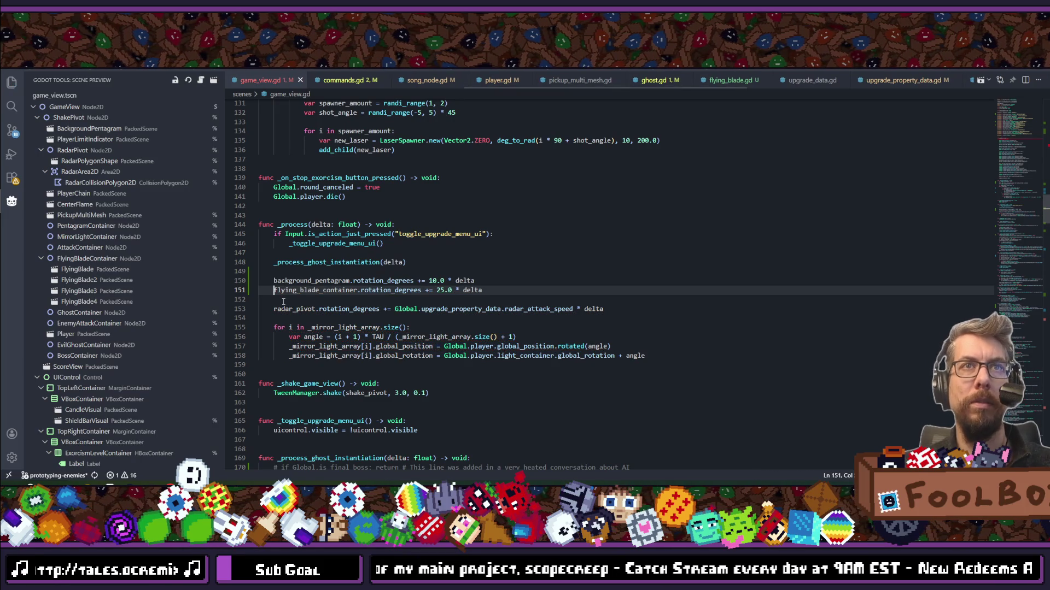
key(alt+Tab)
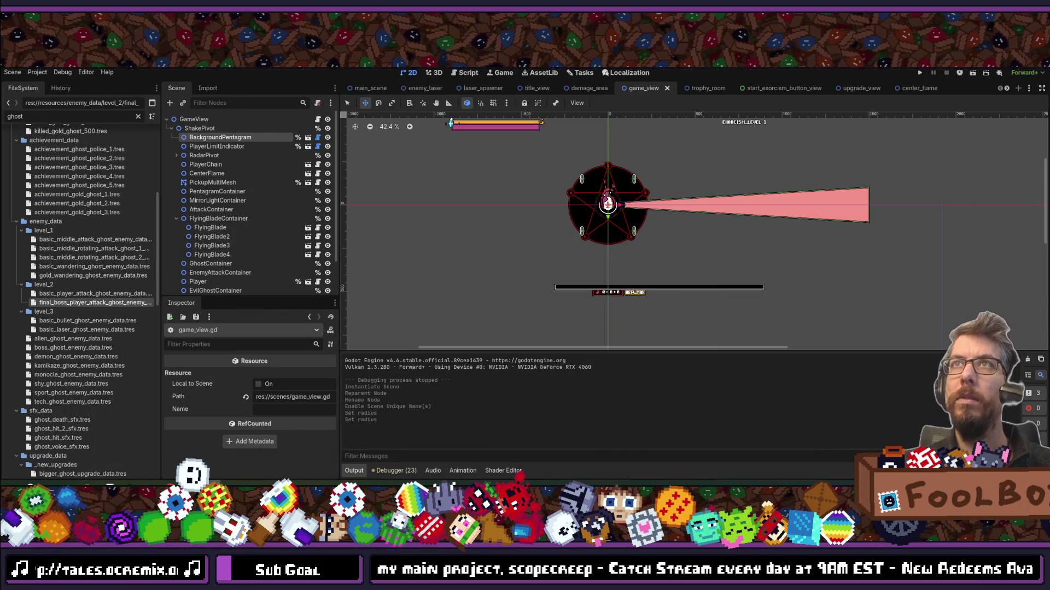
Run Scope Creep, continue the saved game, and start a level 10 exorcism round.
click(918, 74)
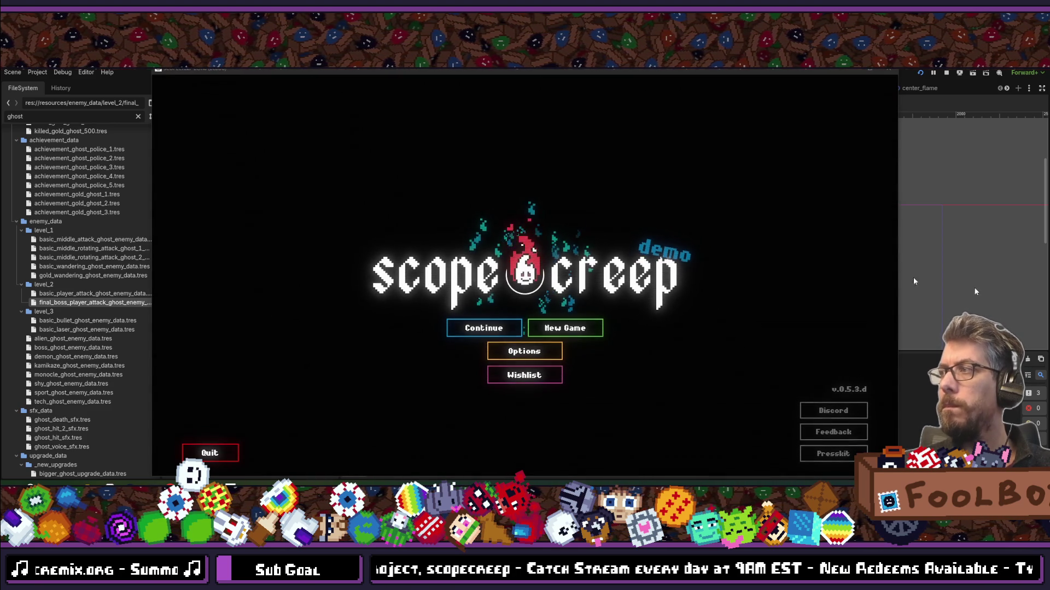
click(460, 329)
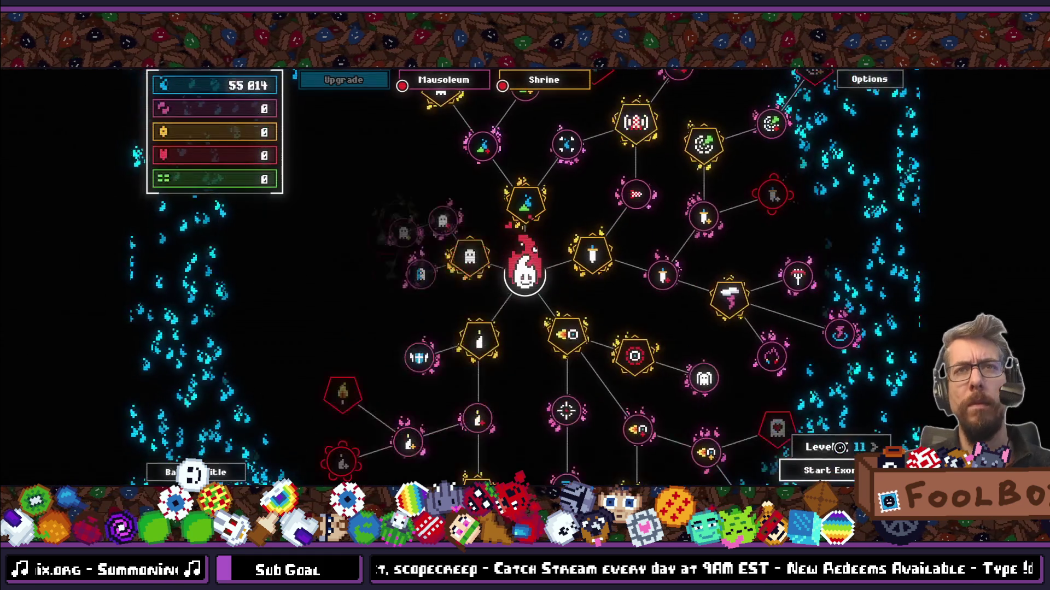
click(823, 470)
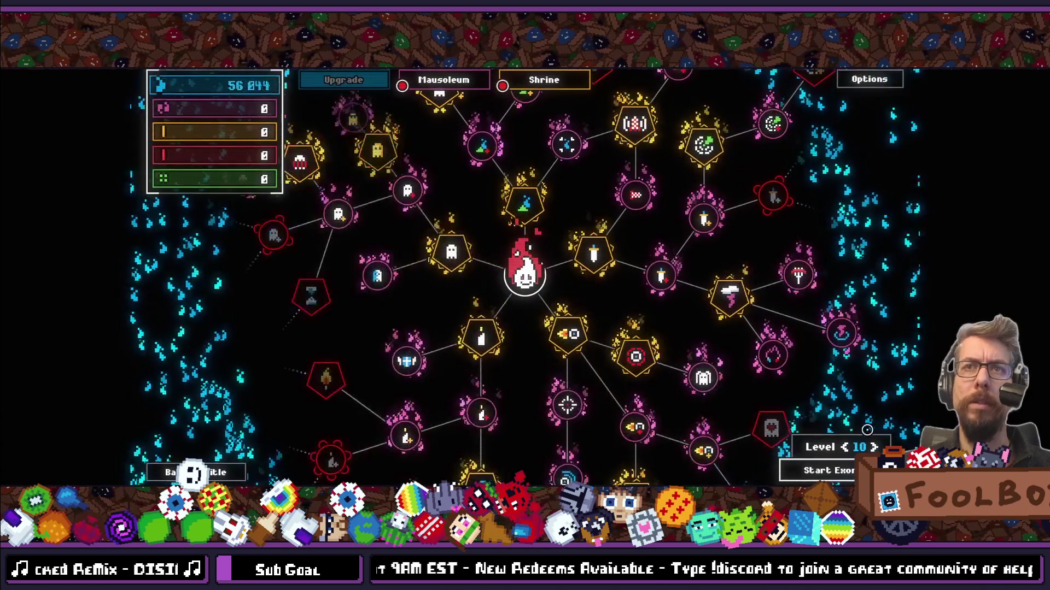
click(534, 217)
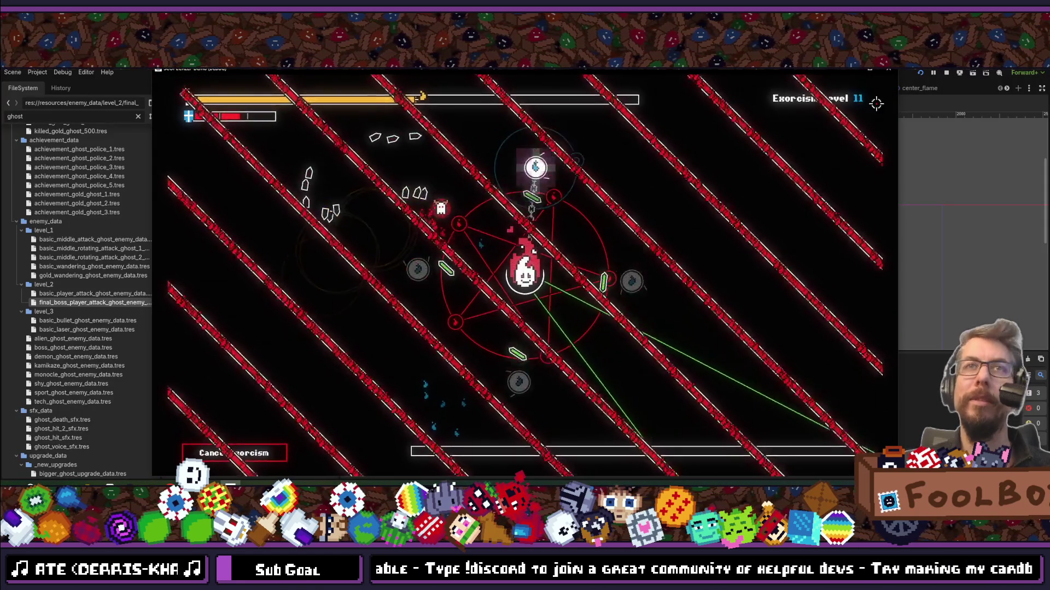
Play the final boss round, then close the running game.
key(F5)
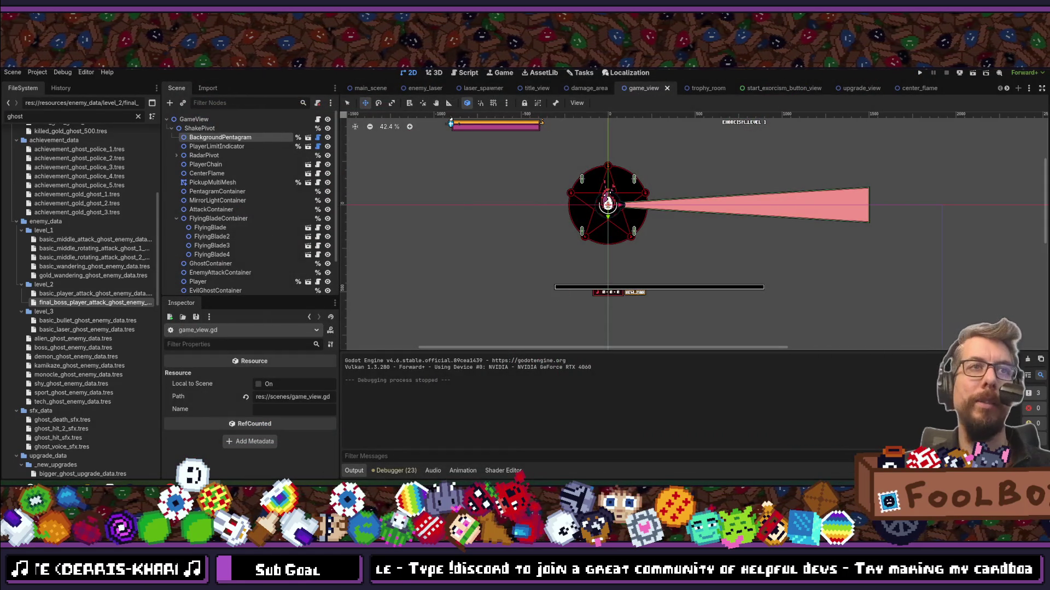
Delete the BackgroundPentagram node from the GameView scene and return to VS Code.
click(219, 138)
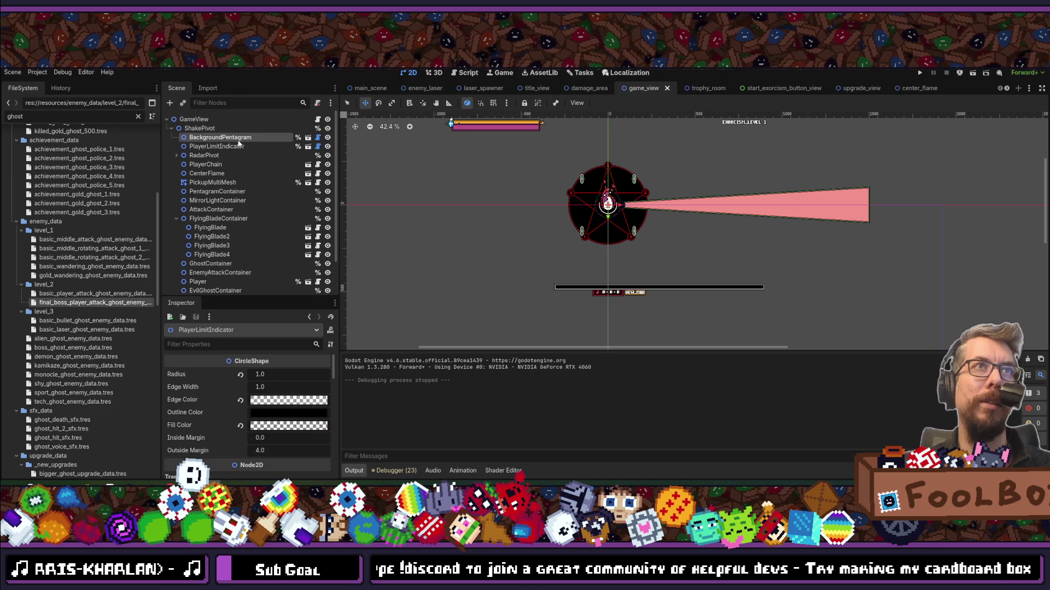
key(Delete)
click(509, 282)
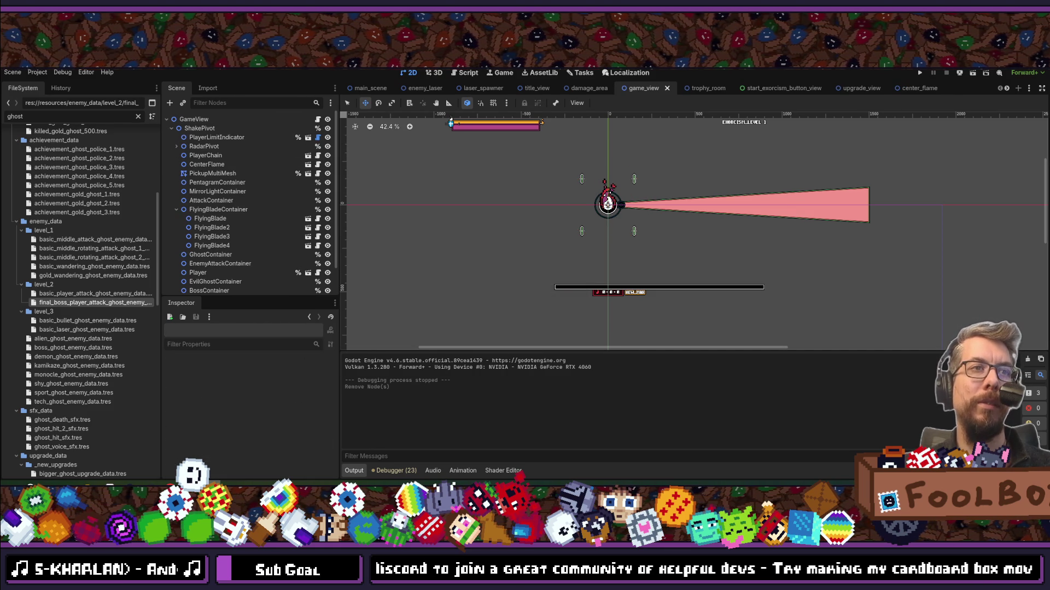
key(alt+Tab)
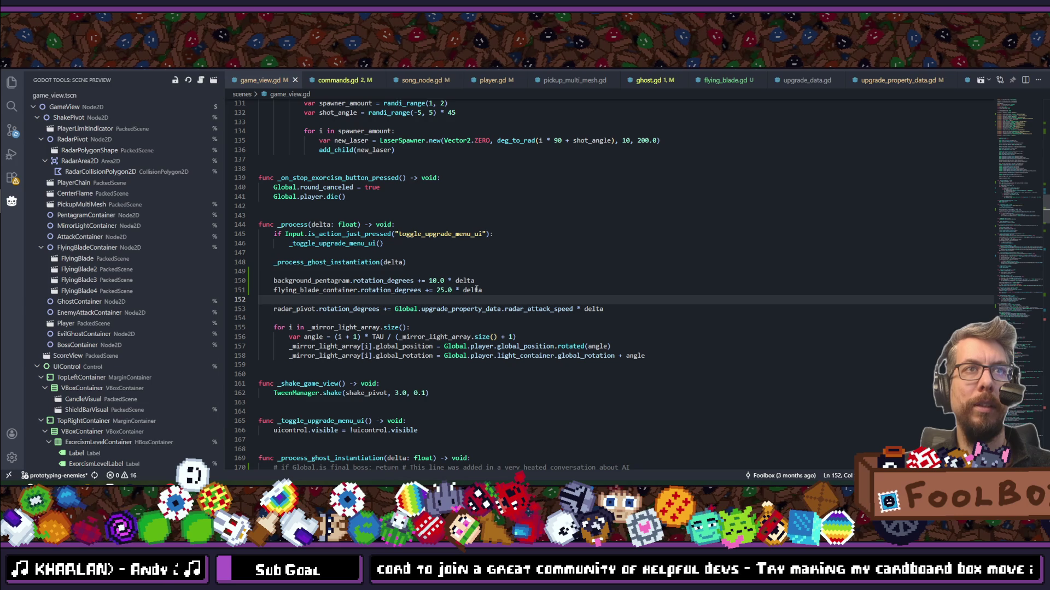
Delete the pentagram rotation line and the background_pentagram visibility line, then save.
click(496, 278)
key(shift+Home)
key(BackSpace)
key(BackSpace)
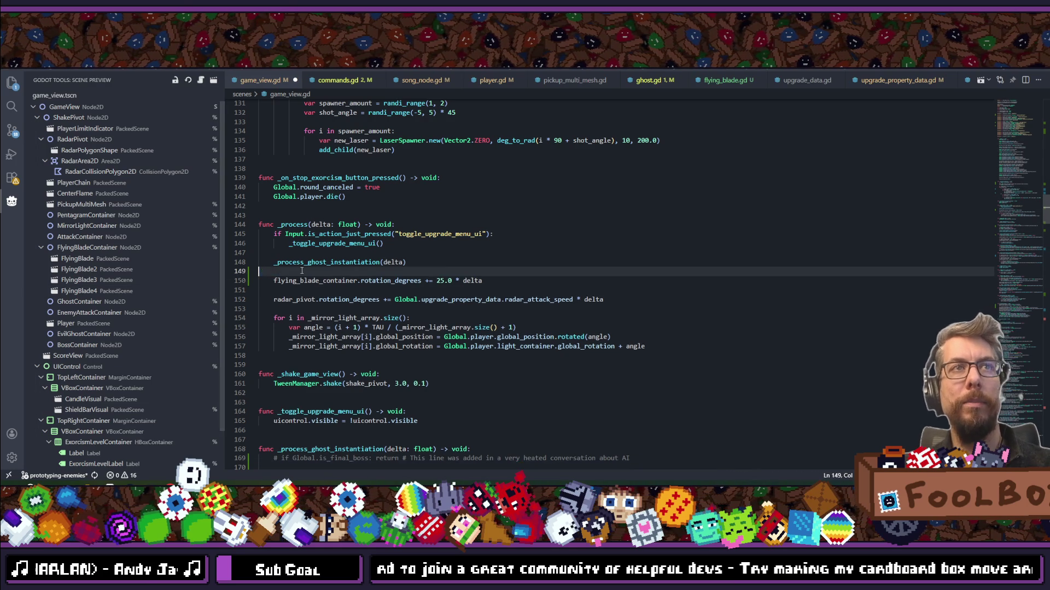
scroll(321, 278, down, 5)
scroll(321, 278, down, 20)
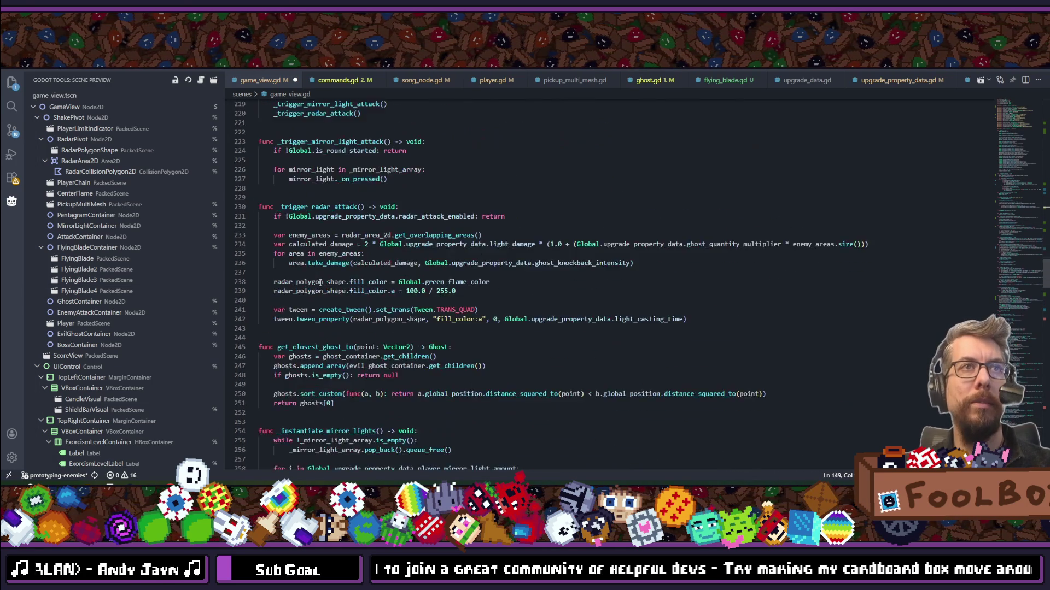
scroll(321, 283, down, 3)
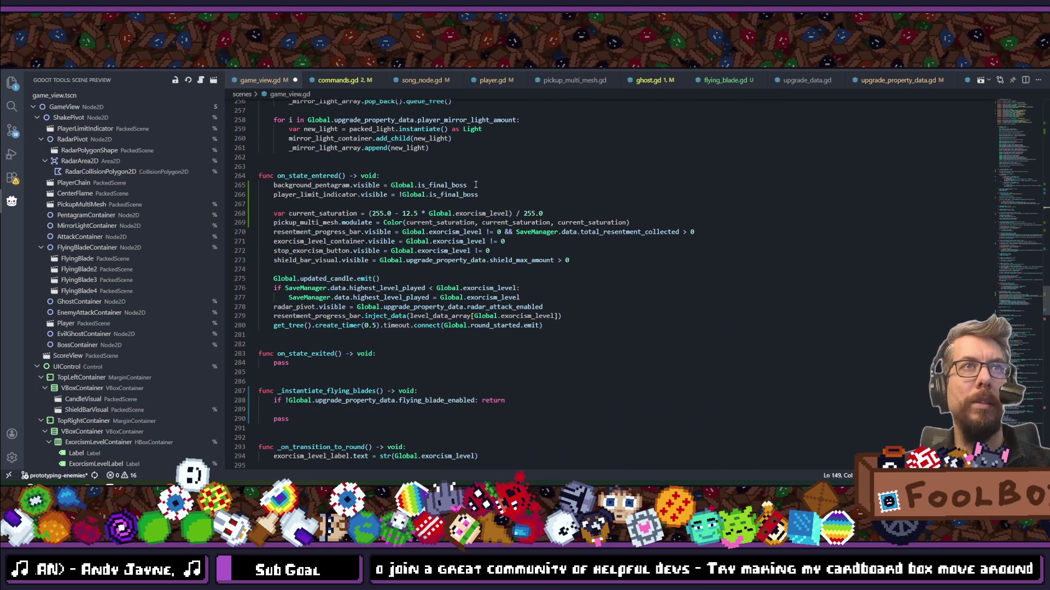
drag(475, 185, 234, 186)
key(BackSpace)
key(BackSpace)
key(ctrl+s)
scroll(403, 195, up, 20)
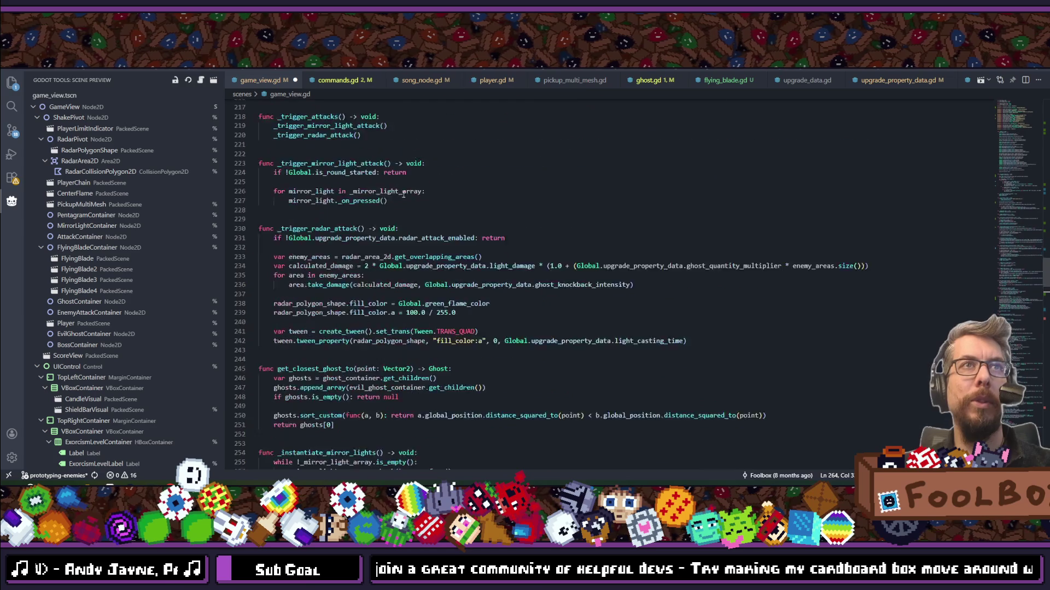
scroll(403, 195, up, 20)
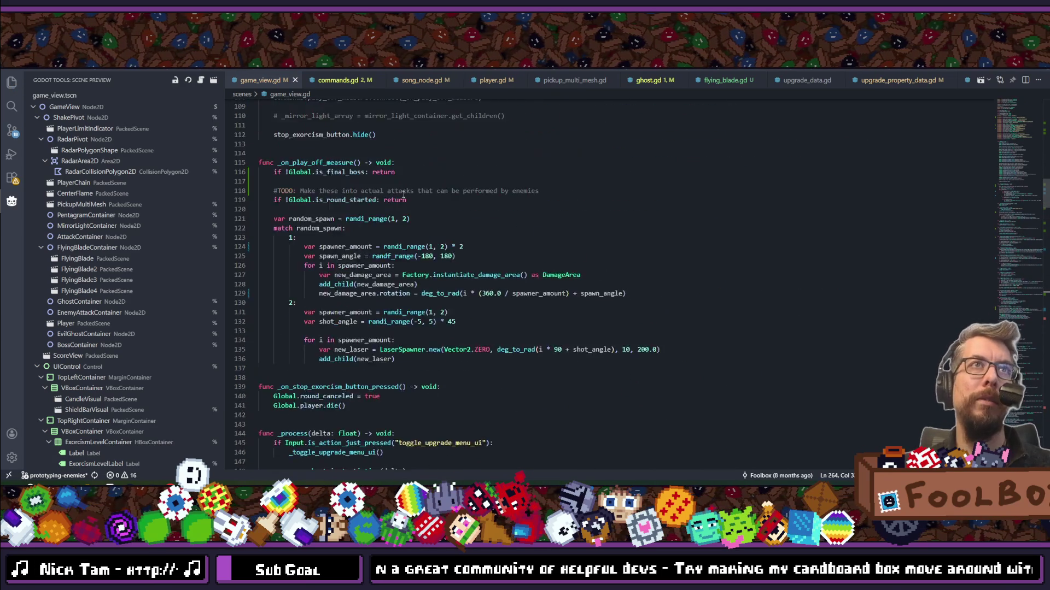
scroll(403, 194, up, 15)
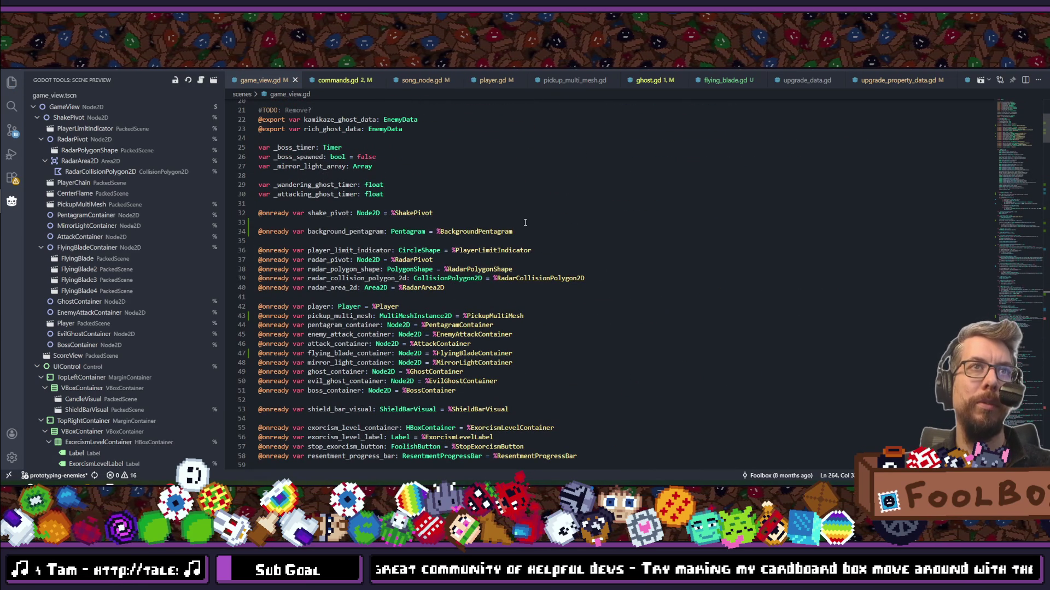
drag(521, 231, 323, 214)
key(BackSpace)
key(BackSpace)
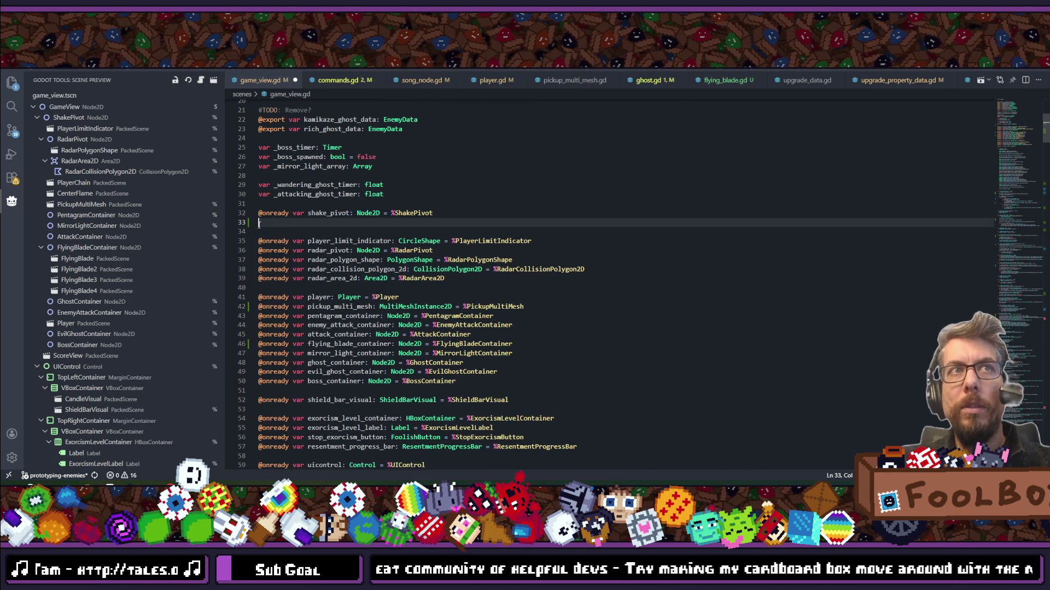
key(ctrl+s)
key(ctrl+p)
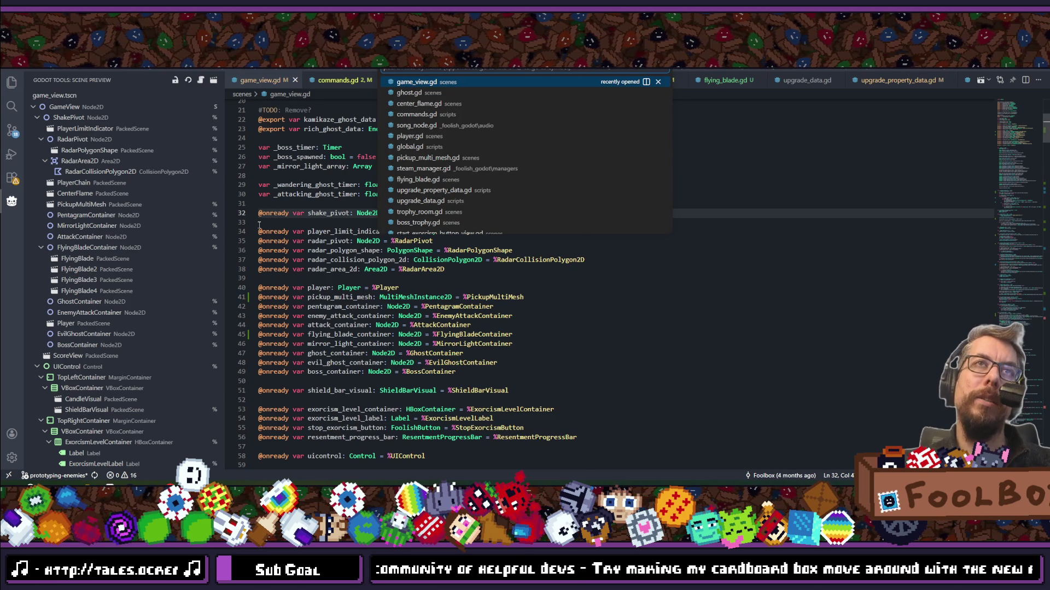
Open player_chain.gd with Quick Open and scroll to _start_round.
text(chain)
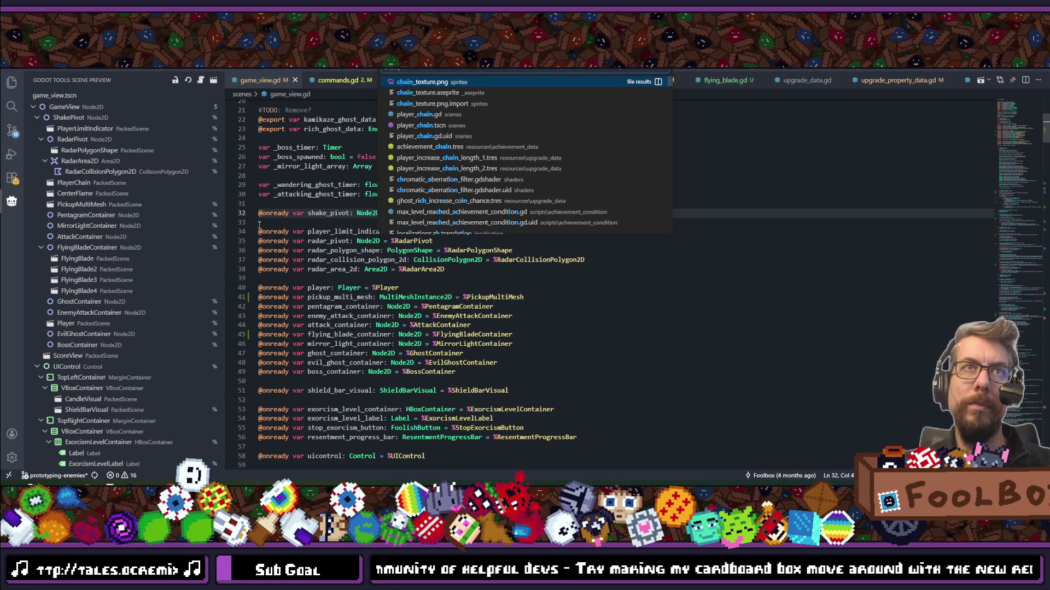
key(BackSpace)
key(BackSpace)
key(BackSpace)
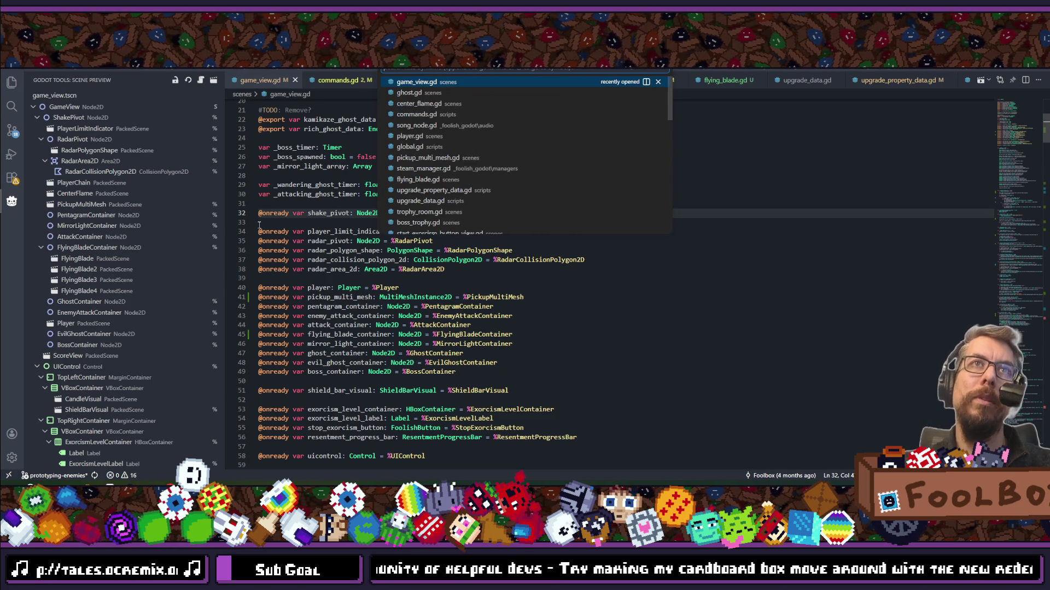
text(player_chain)
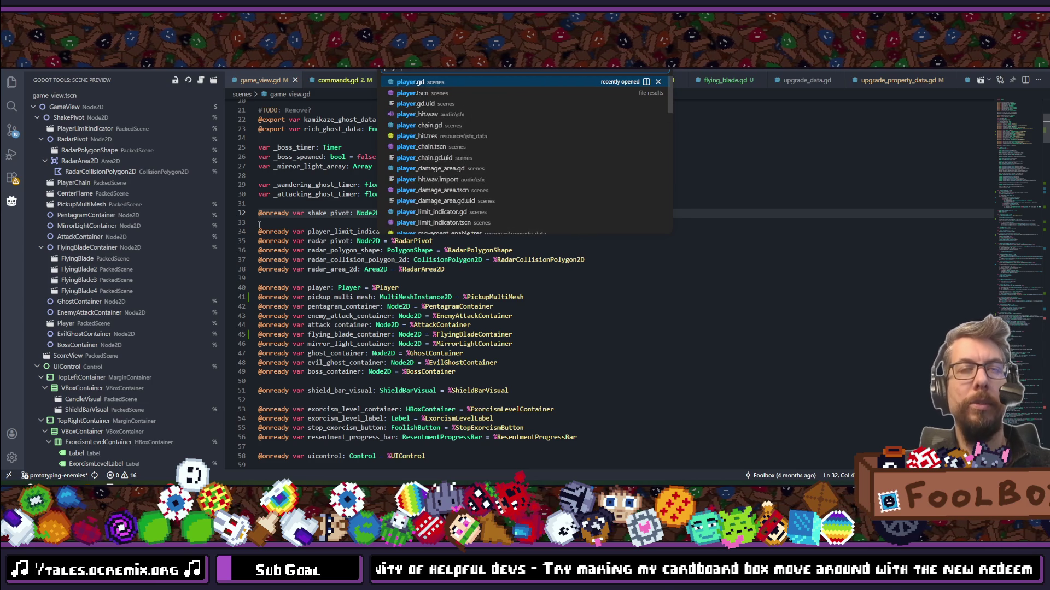
text(ain)
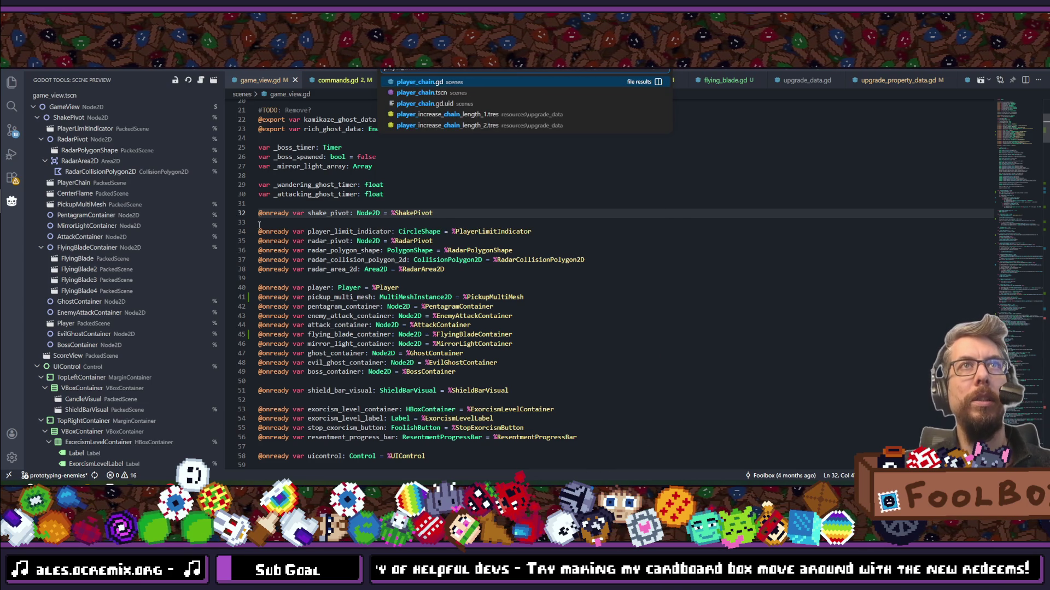
key(Return)
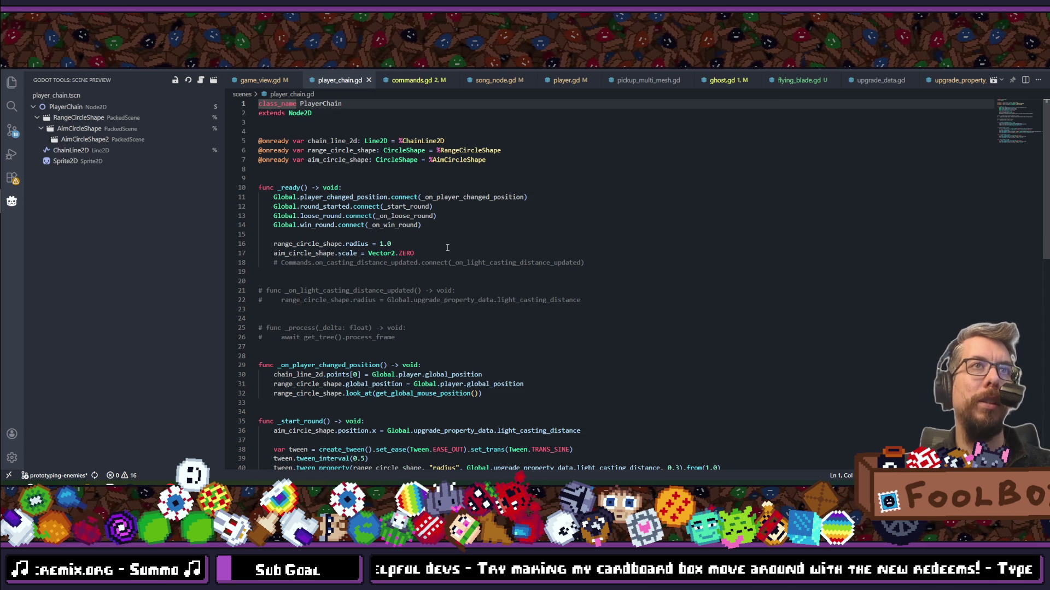
scroll(447, 248, down, 4)
scroll(448, 248, down, 3)
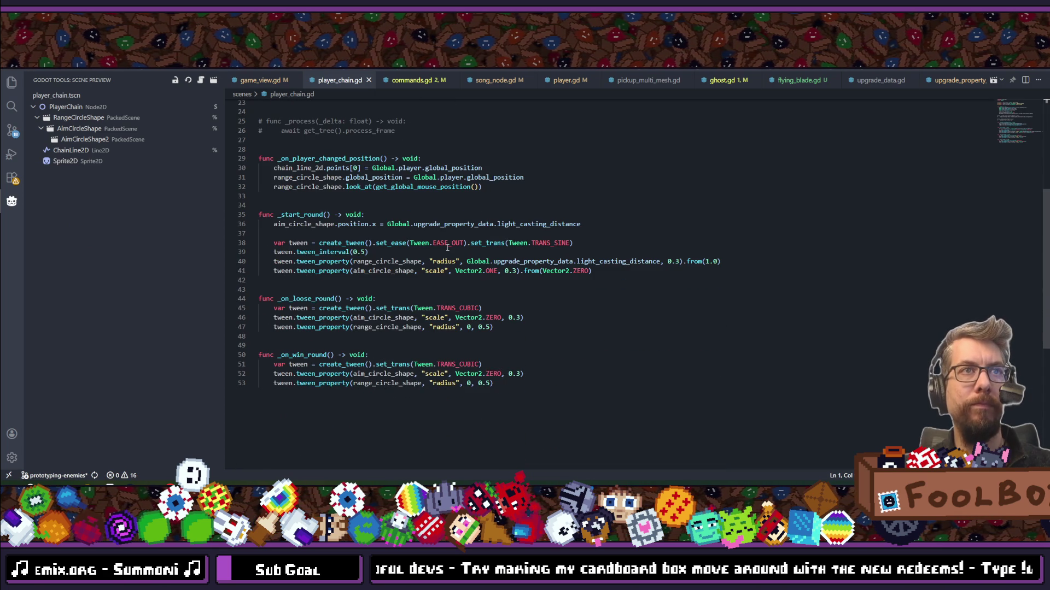
Add 'chain_line_2d.visible = !Global.is_final_boss' at the start of _start_round.
click(376, 218)
key(Return)
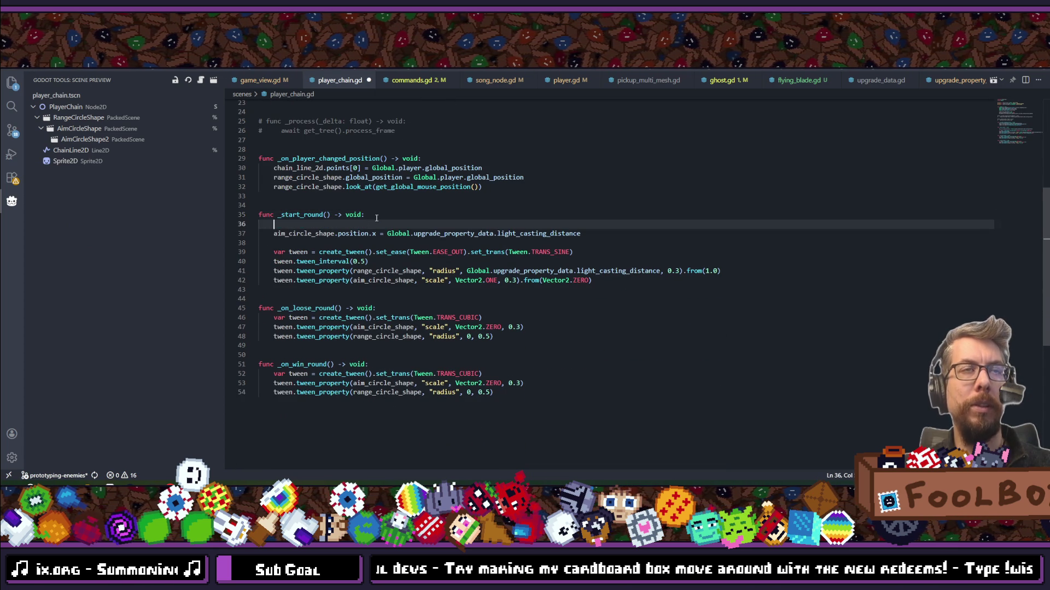
text(chain_)
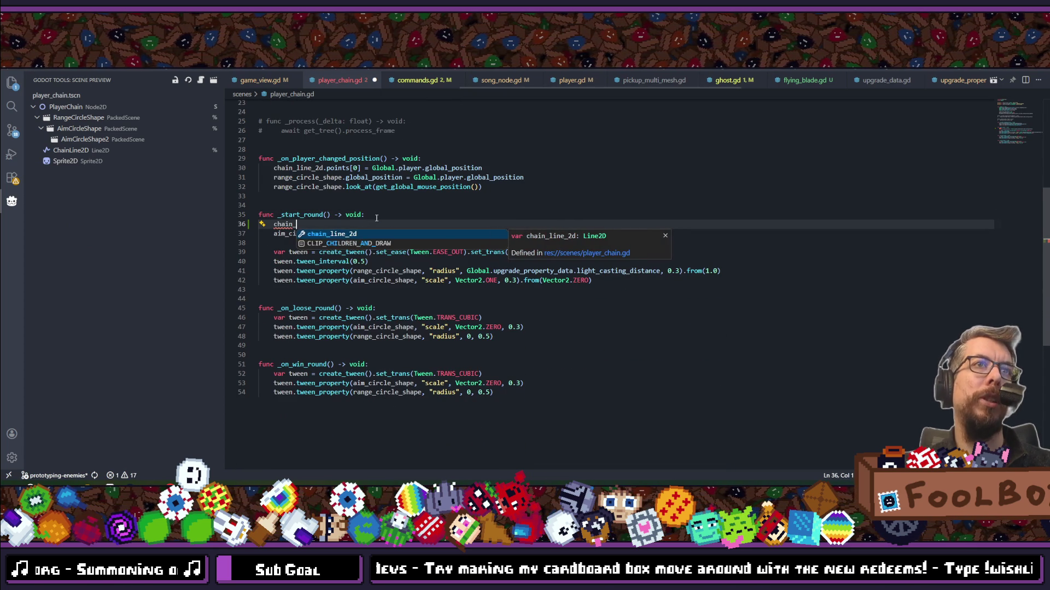
key(Tab)
text(.visib)
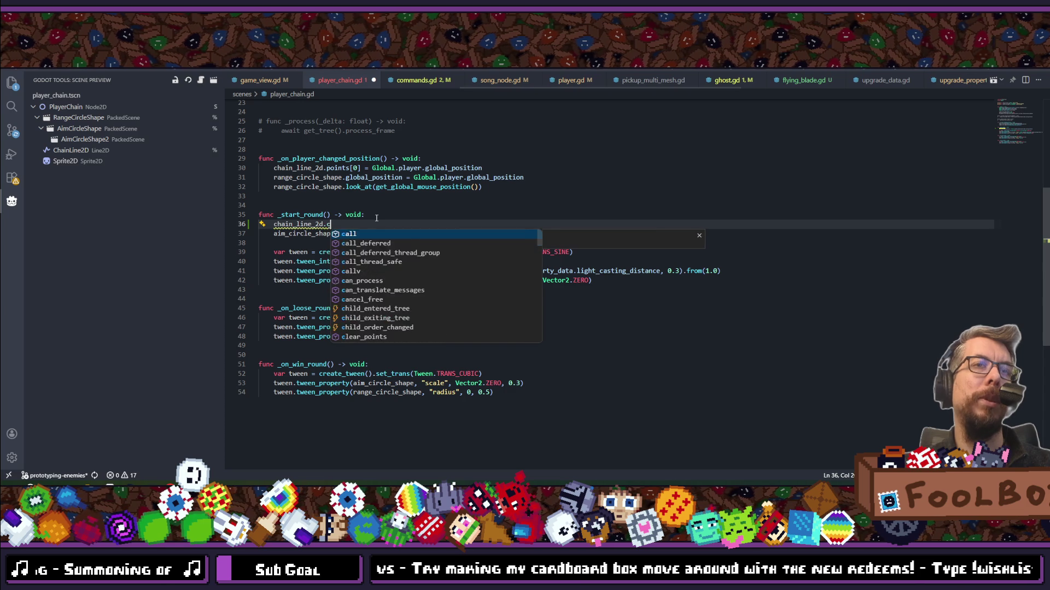
text(le = )
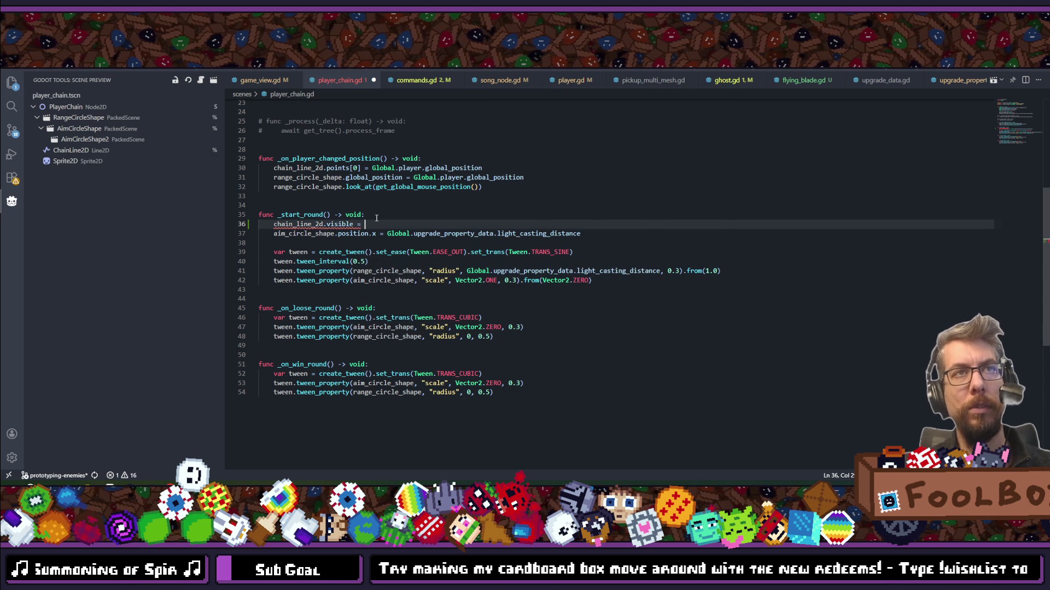
text(!Global.)
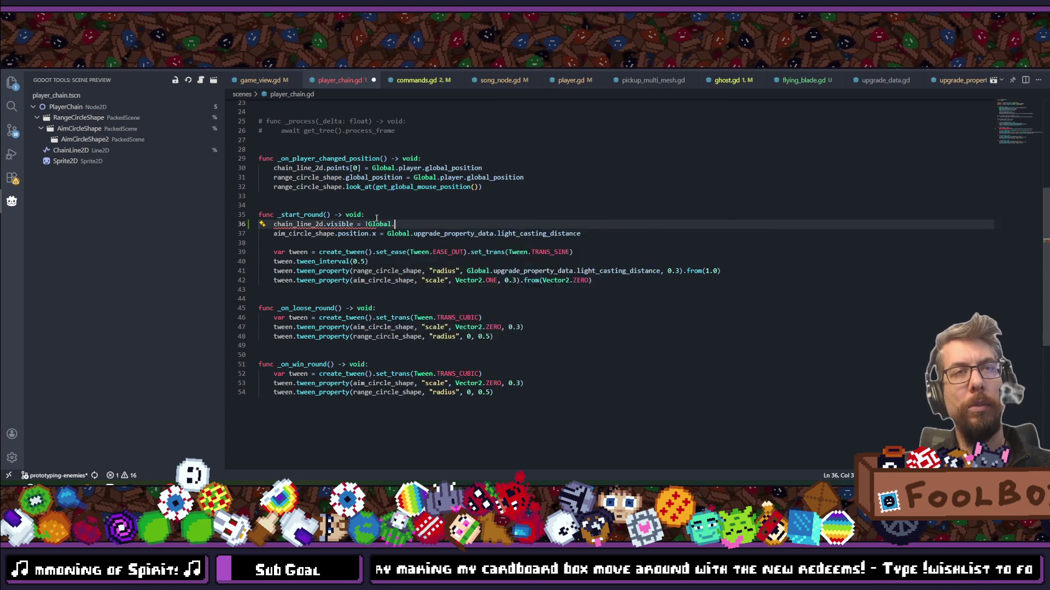
text(is_)
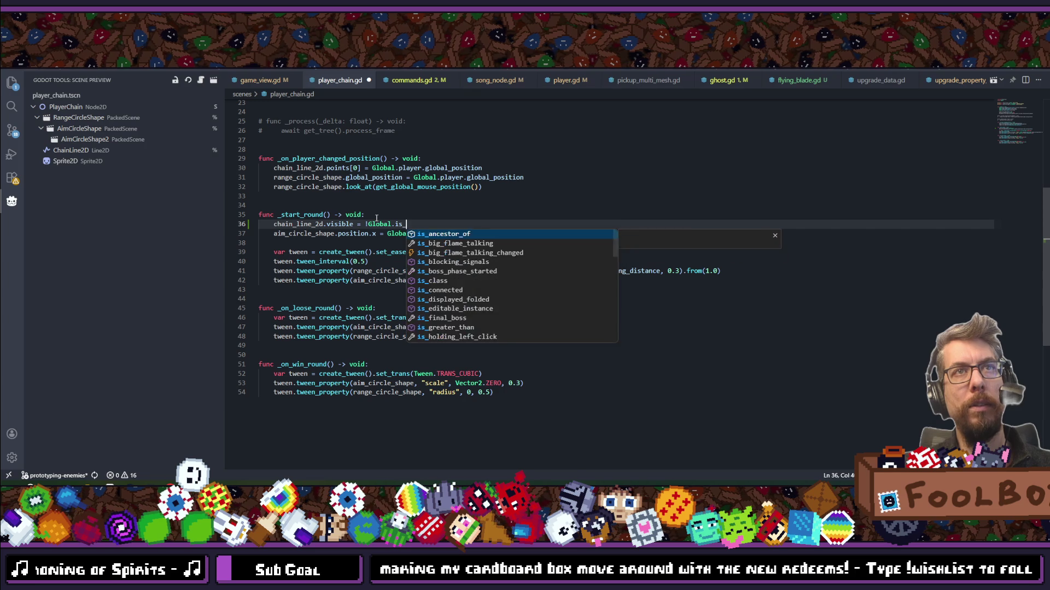
text(flnal)
key(Return)
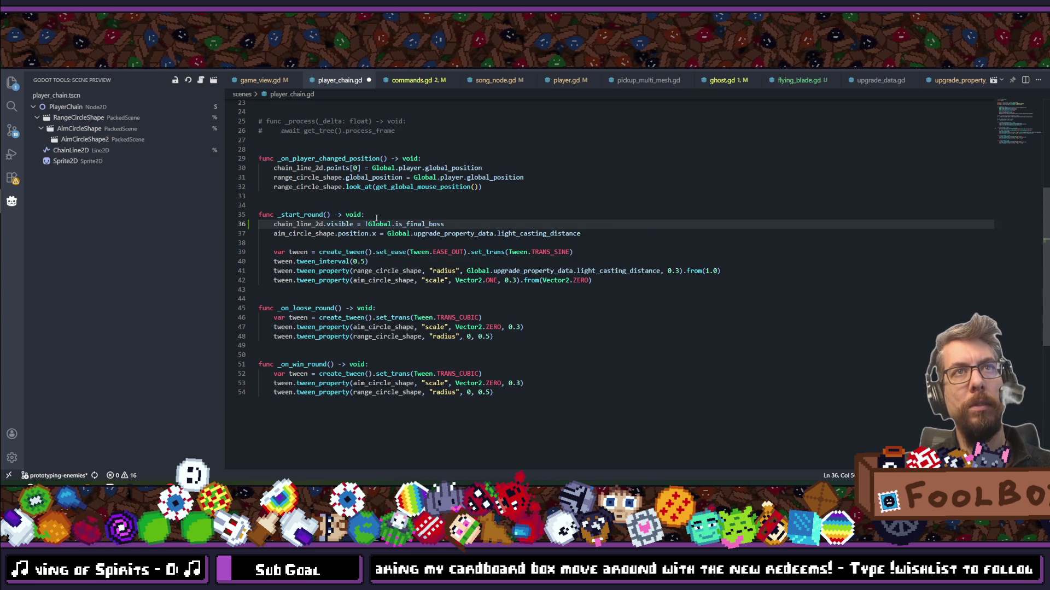
key(alt+Tab)
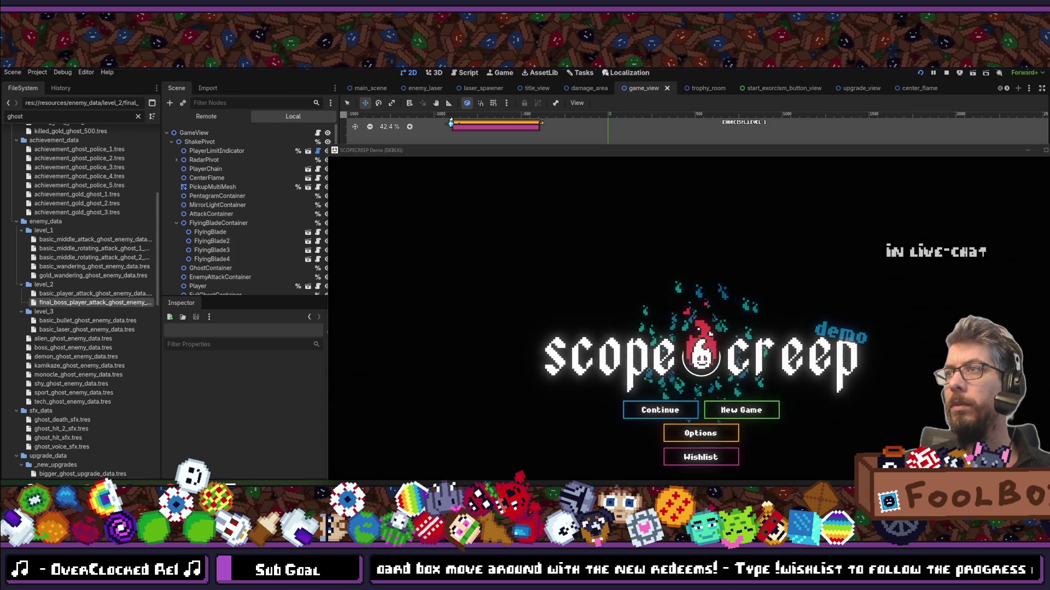
Switch to Discord to view the enlarged pentagram drawing.
key(alt+Tab)
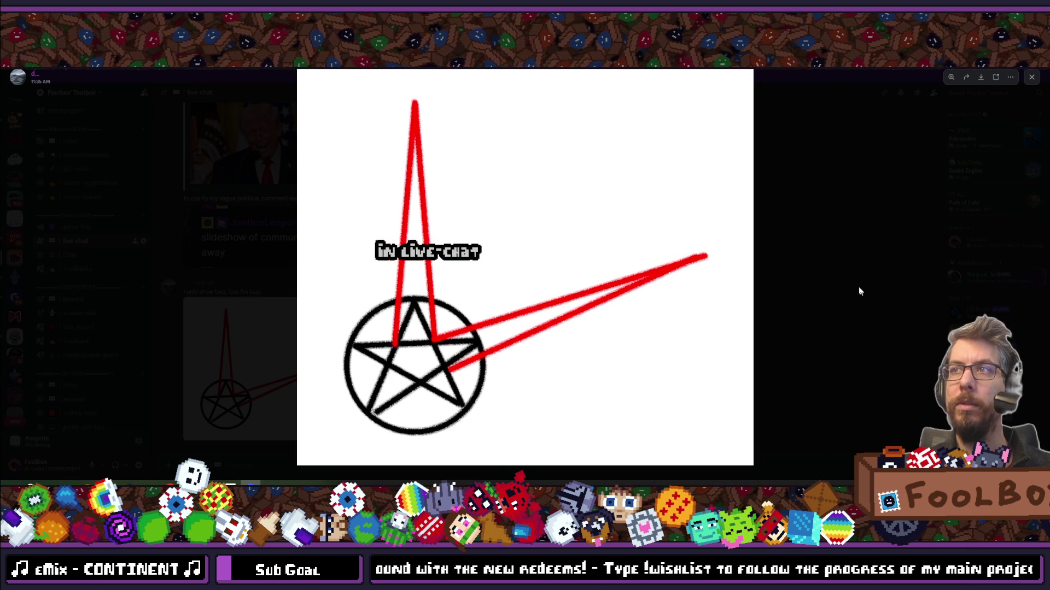
Close the pentagram image, glance at the chat screenshot, scroll the chat, and minimize Discord.
click(870, 325)
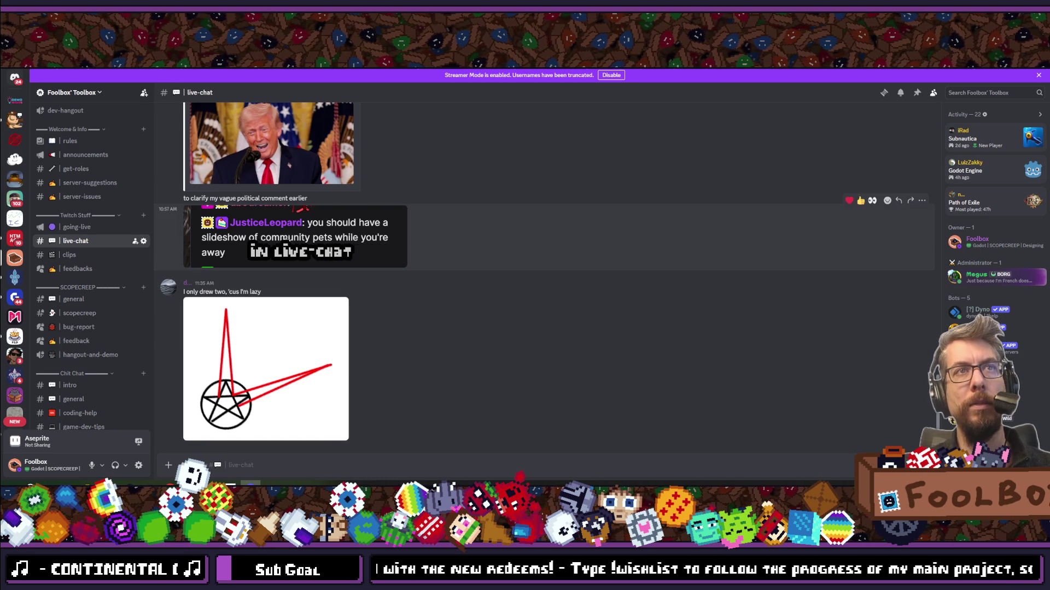
click(295, 243)
click(600, 332)
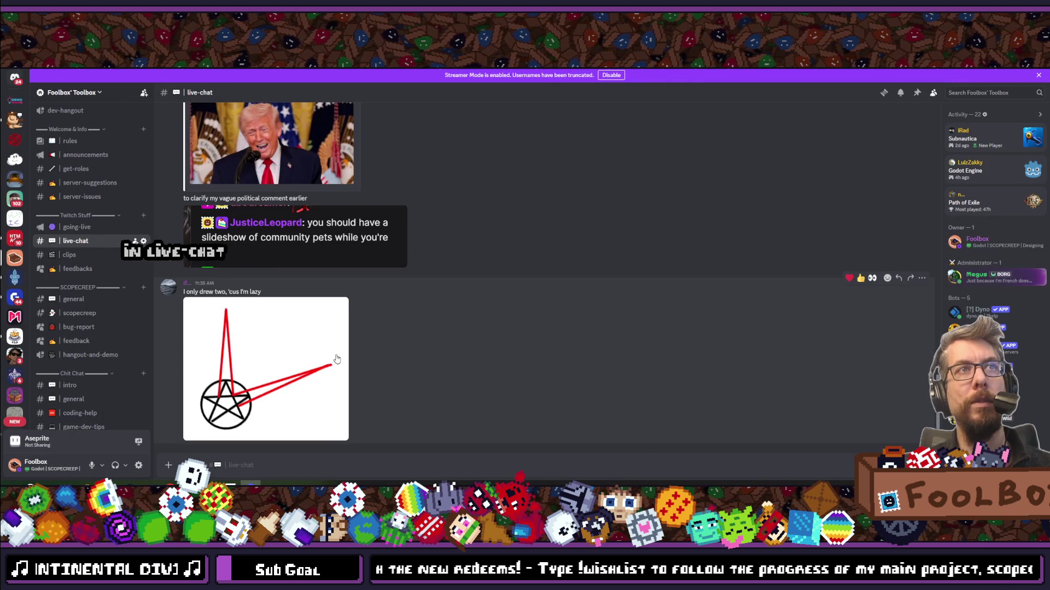
scroll(337, 359, up, 4)
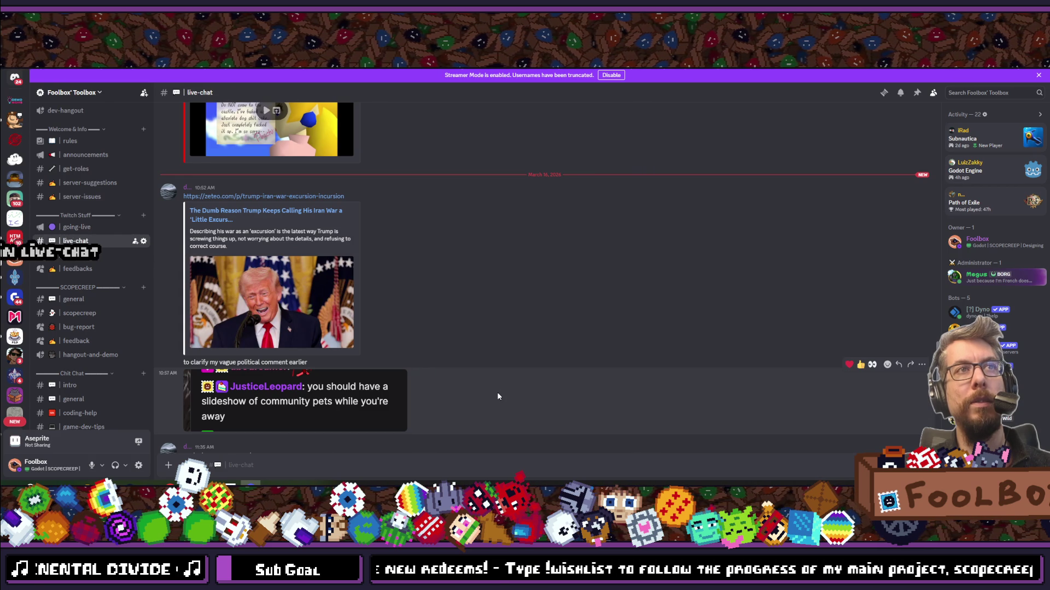
scroll(498, 396, down, 3)
scroll(331, 289, up, 1)
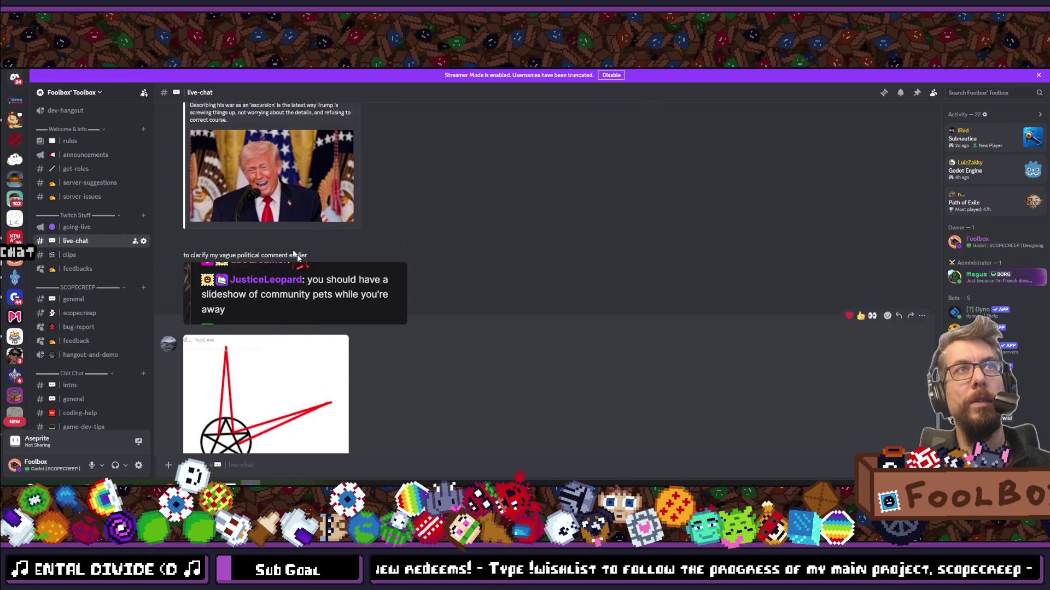
scroll(331, 289, up, 3)
scroll(519, 289, down, 4)
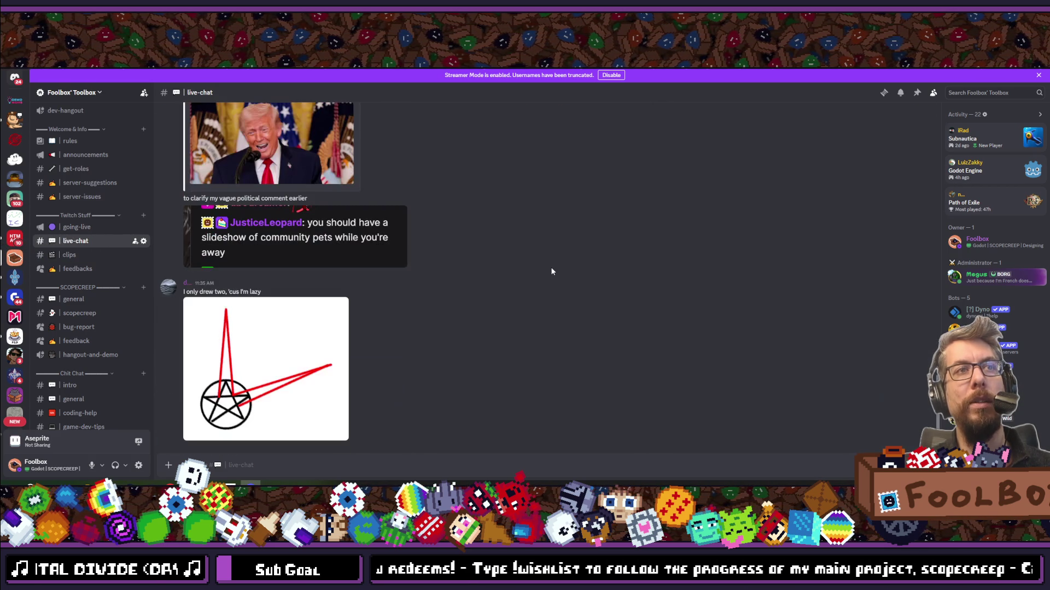
click(1006, 75)
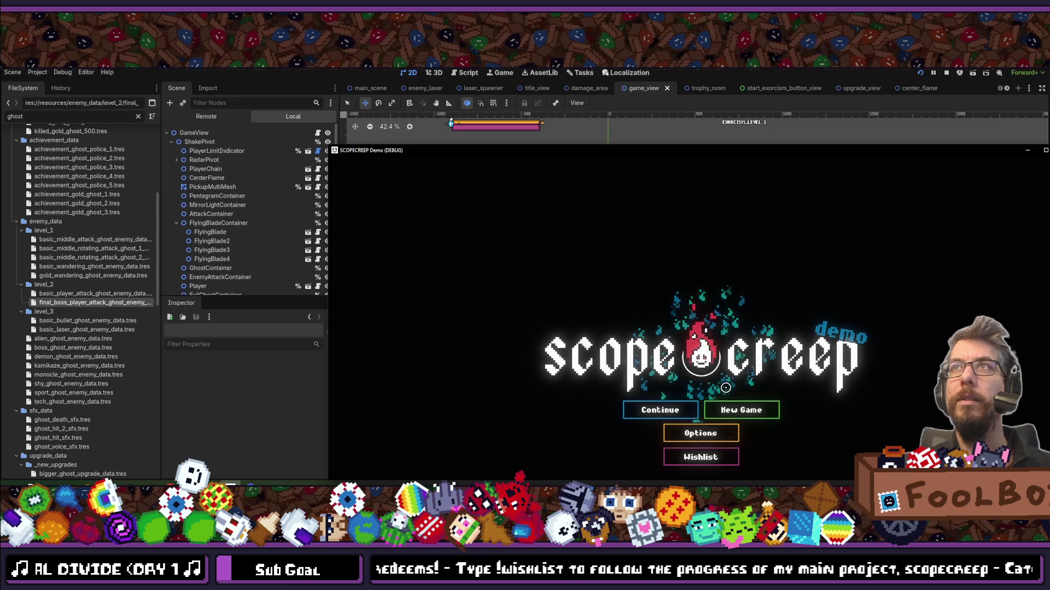
Maximize the running game, continue the save into a level, fire the orbs, then stop it.
double_click(620, 155)
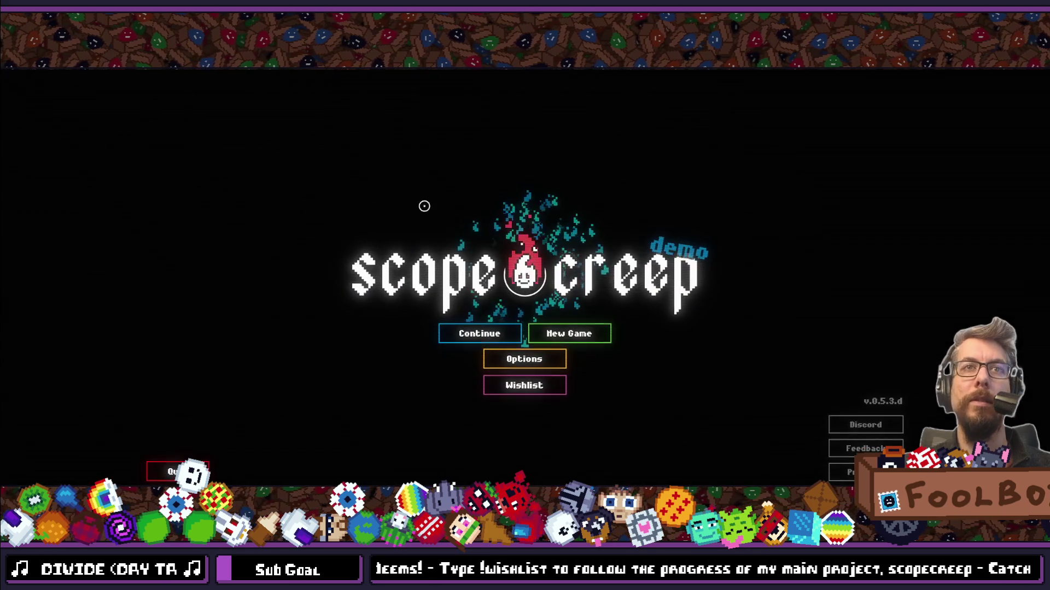
click(450, 339)
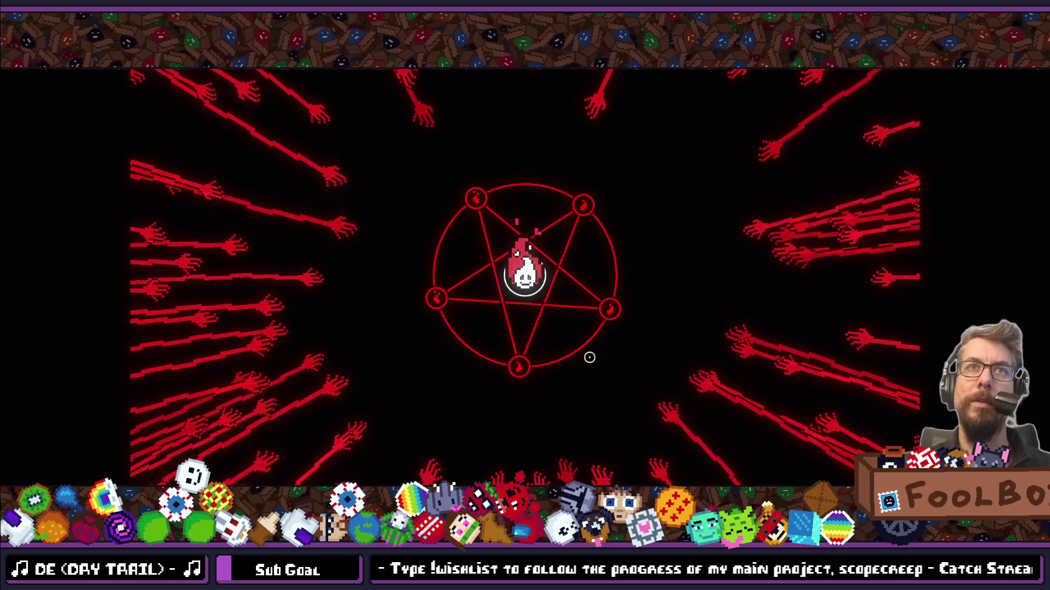
click(612, 181)
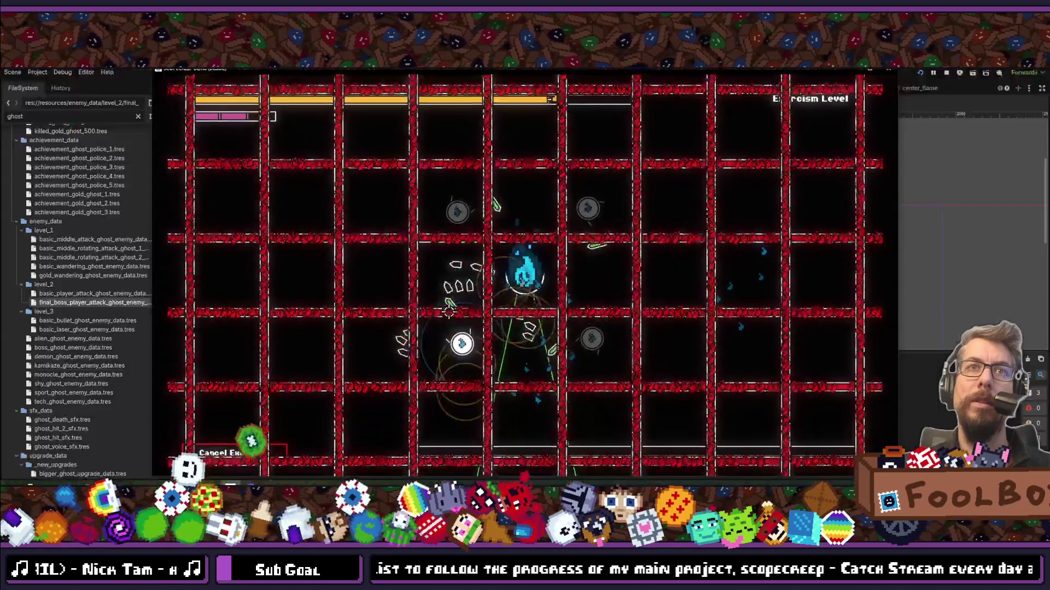
key(F8)
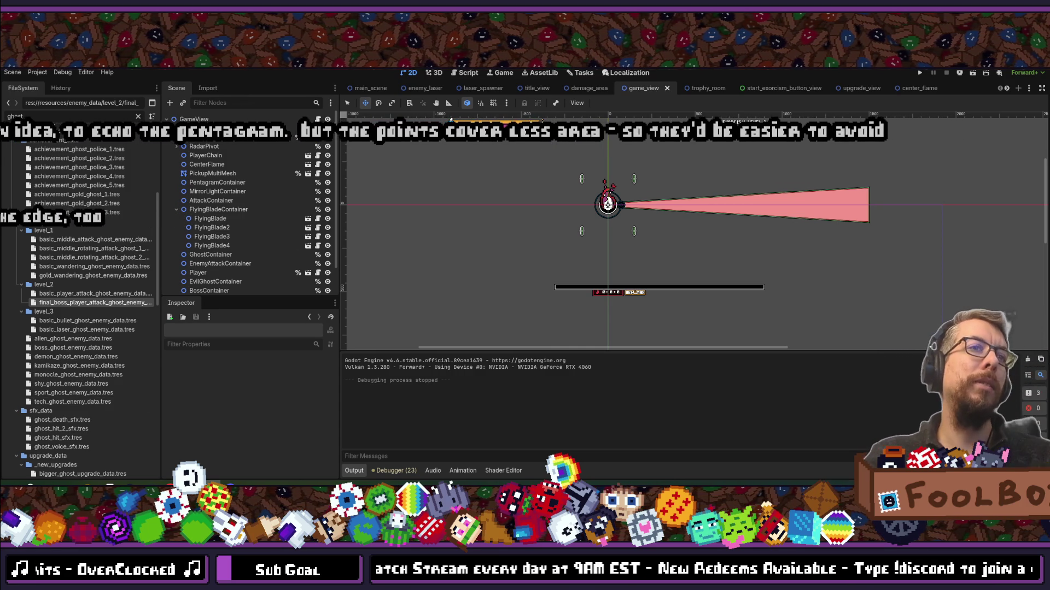
Glance at player_chain.gd in VS Code, then select ShakePivot in Godot's Scene dock.
mouse_move(191, 487)
click(191, 459)
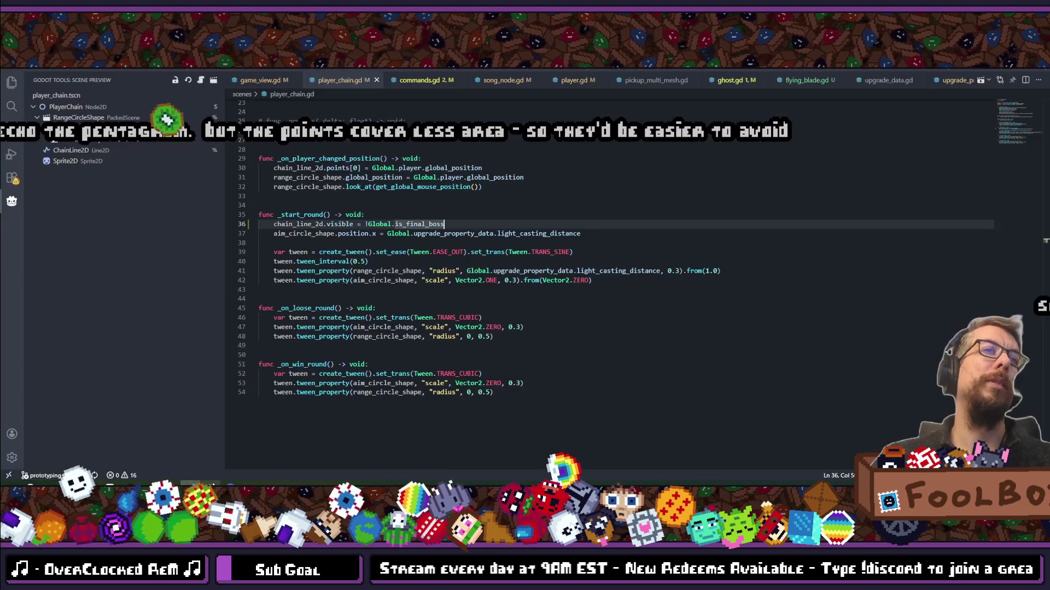
click(211, 486)
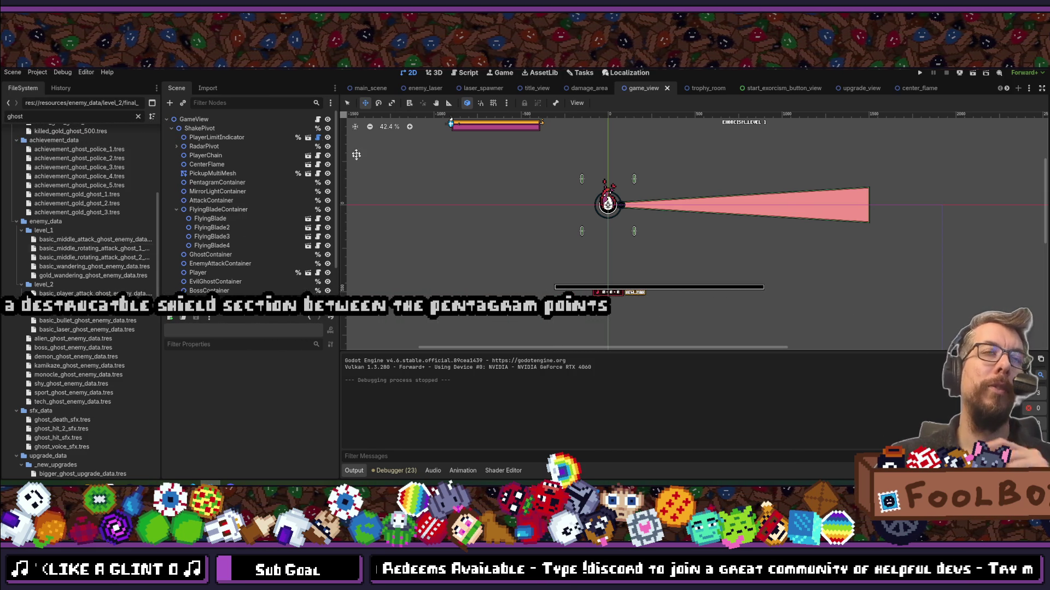
click(200, 129)
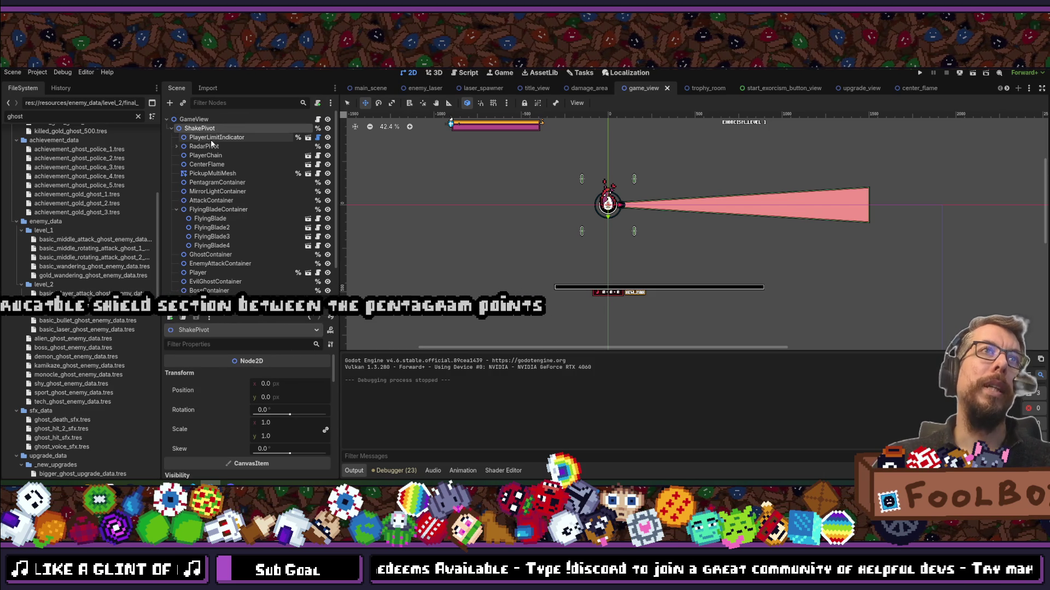
Instance circle_shape.tscn into GameView and move the CircleShape node under ShakePivot.
click(183, 103)
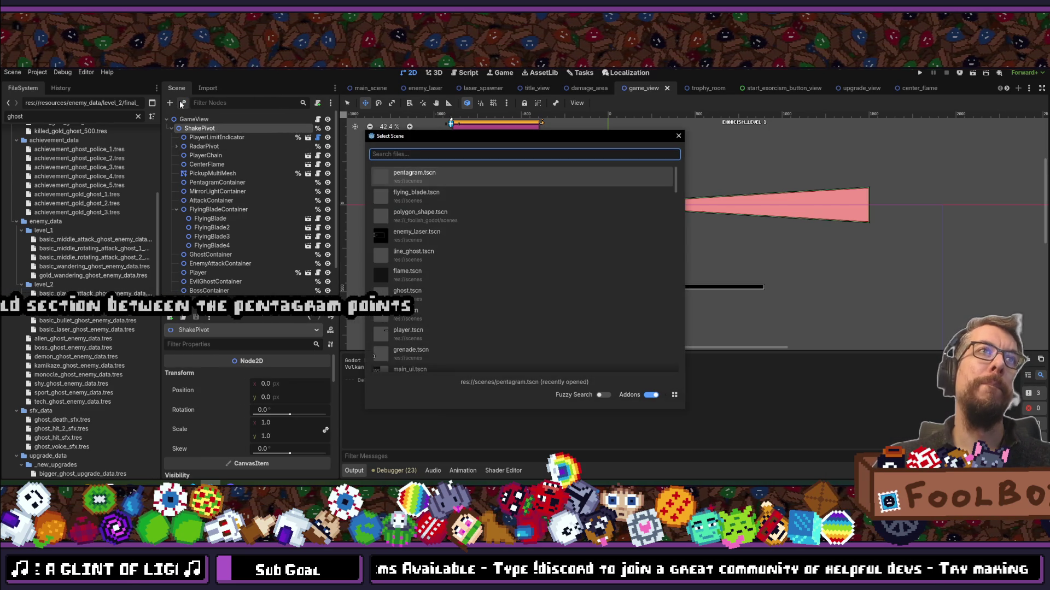
text(circle)
key(Down)
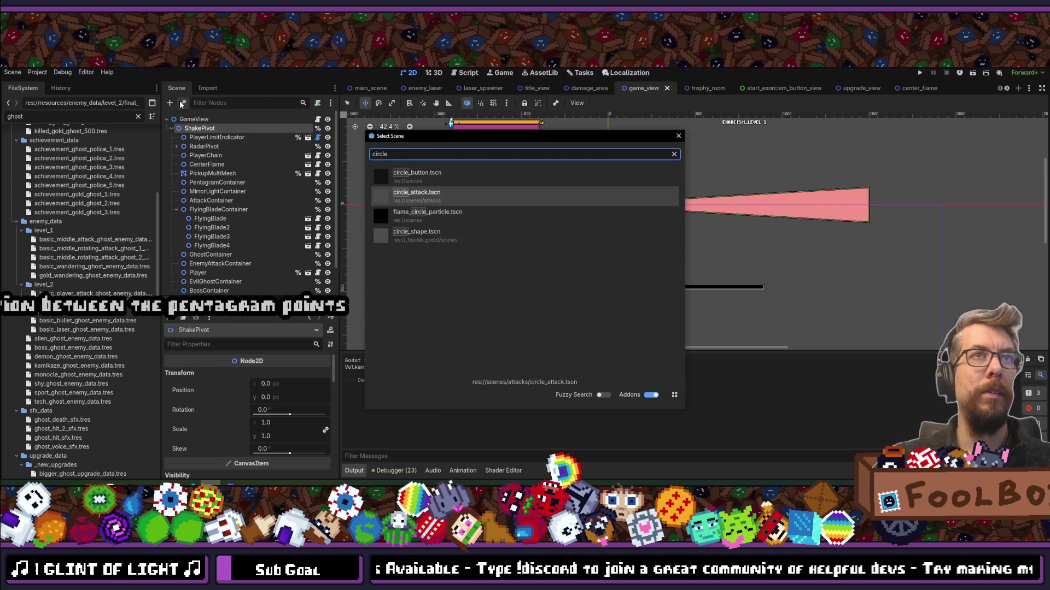
key(Down)
key(Down)
key(Return)
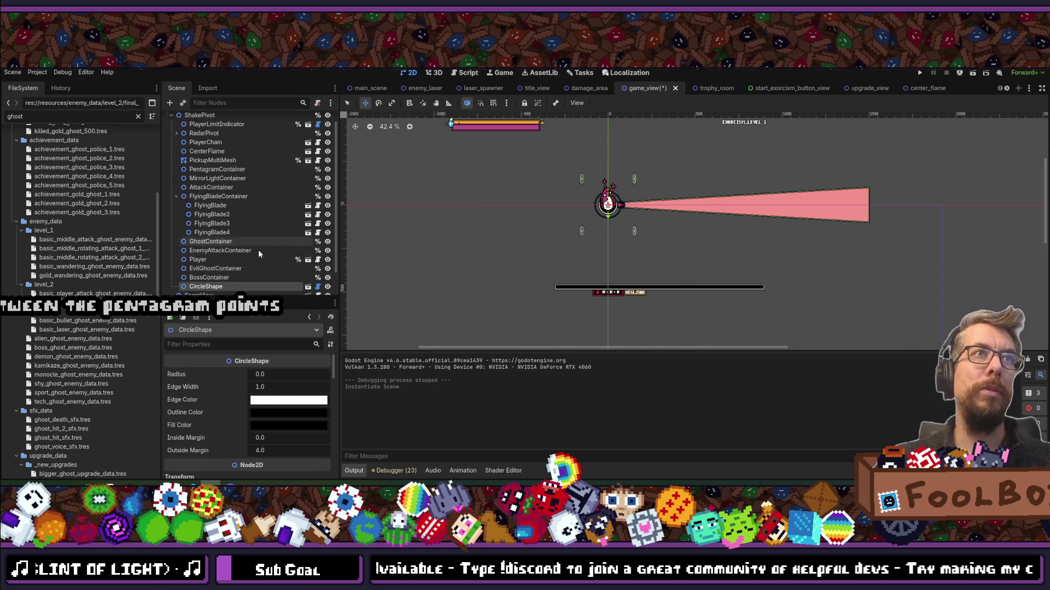
drag(205, 287, 220, 134)
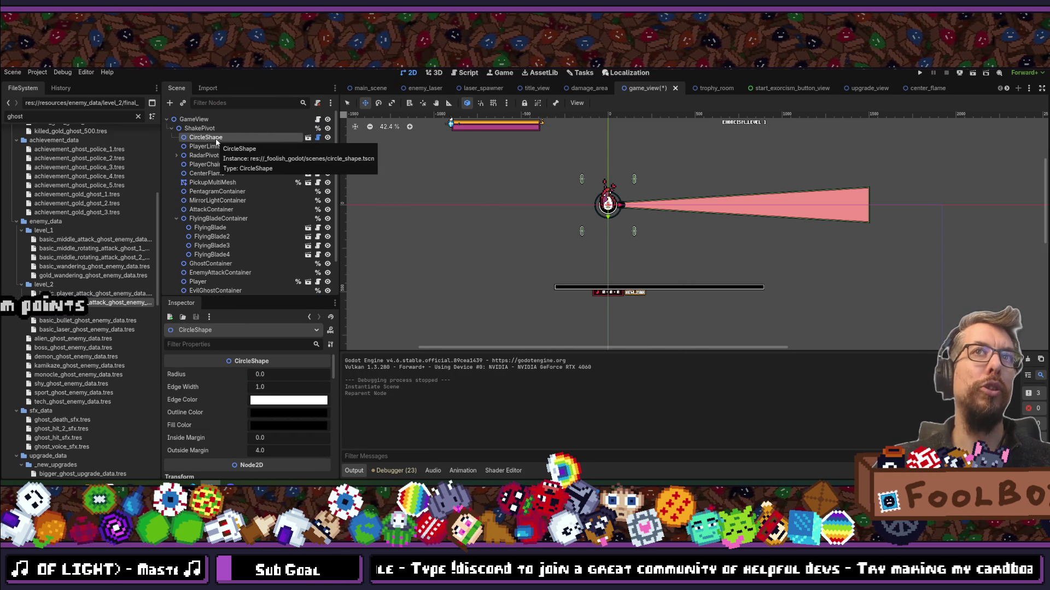
Set the CircleShape radius to 150 and save the GameView scene.
click(261, 374)
text(100)
key(Return)
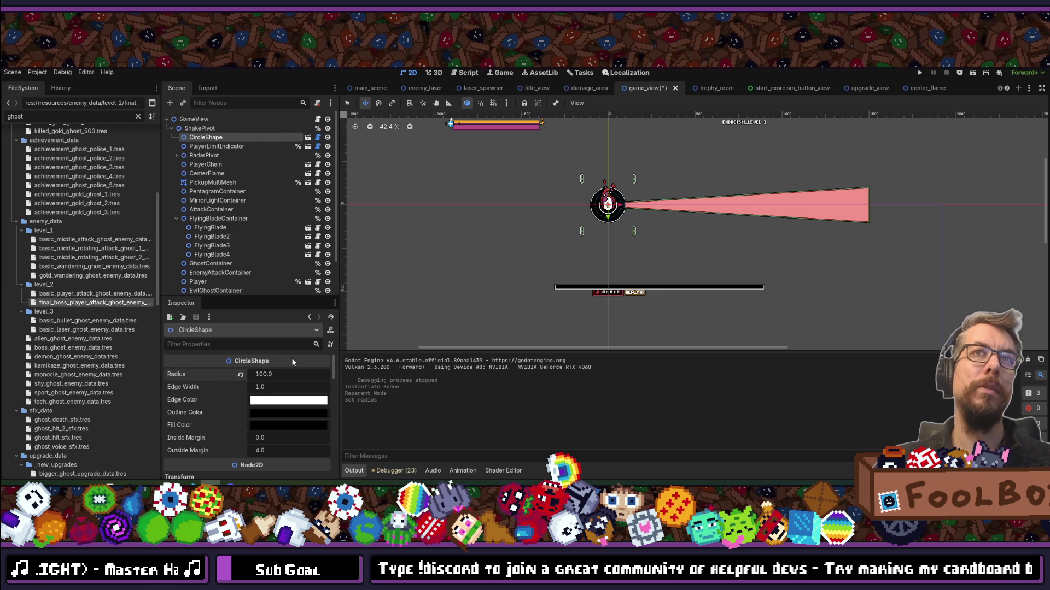
click(268, 374)
text(150)
key(Return)
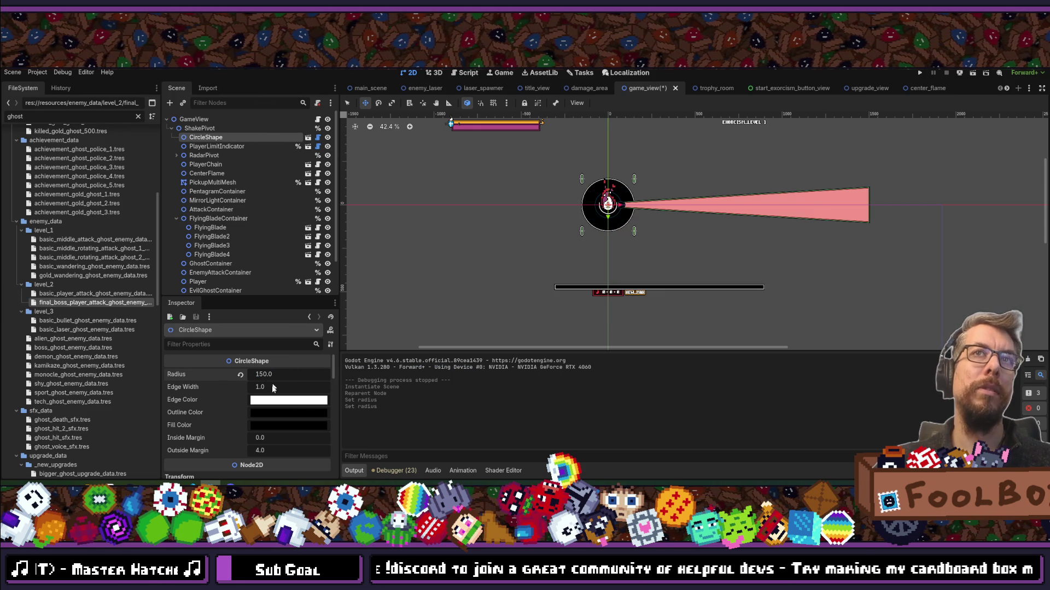
key(ctrl+s)
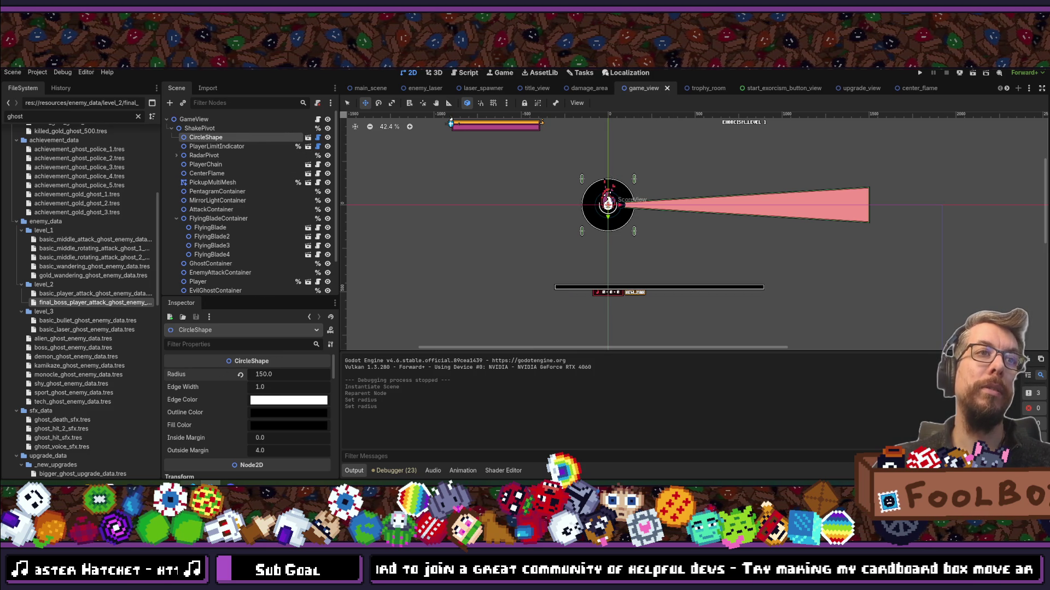
mouse_move(192, 483)
click(191, 454)
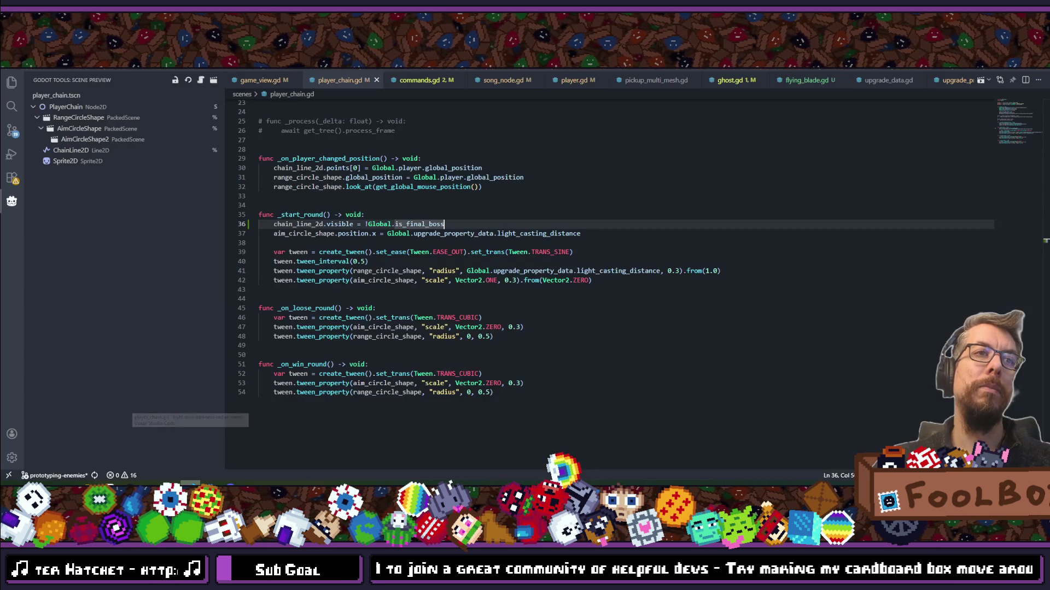
Open game_view.gd with Quick Open and scroll through its code.
key(ctrl+p)
text(game_view)
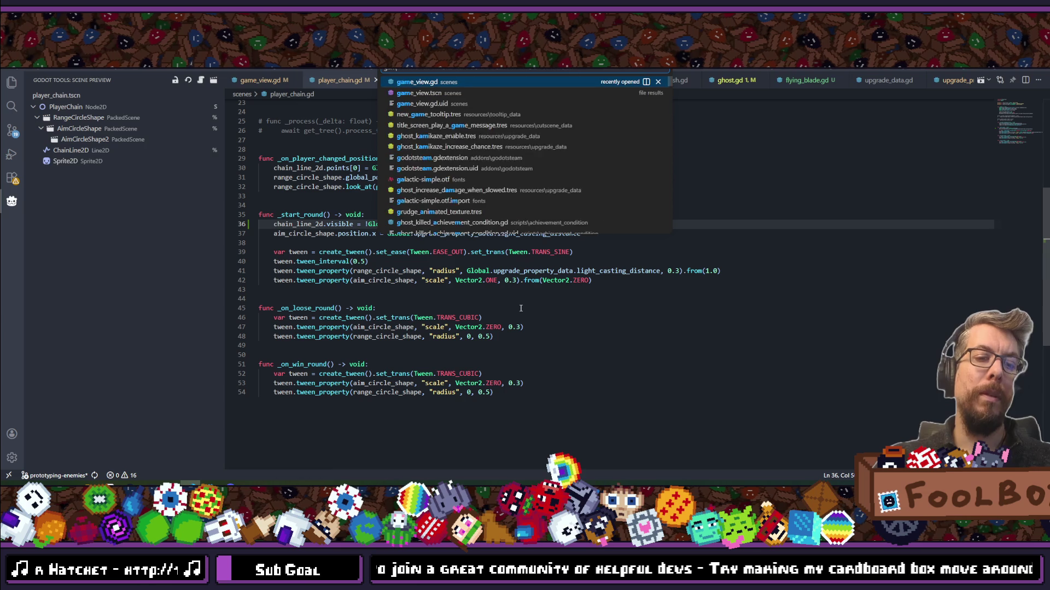
key(Return)
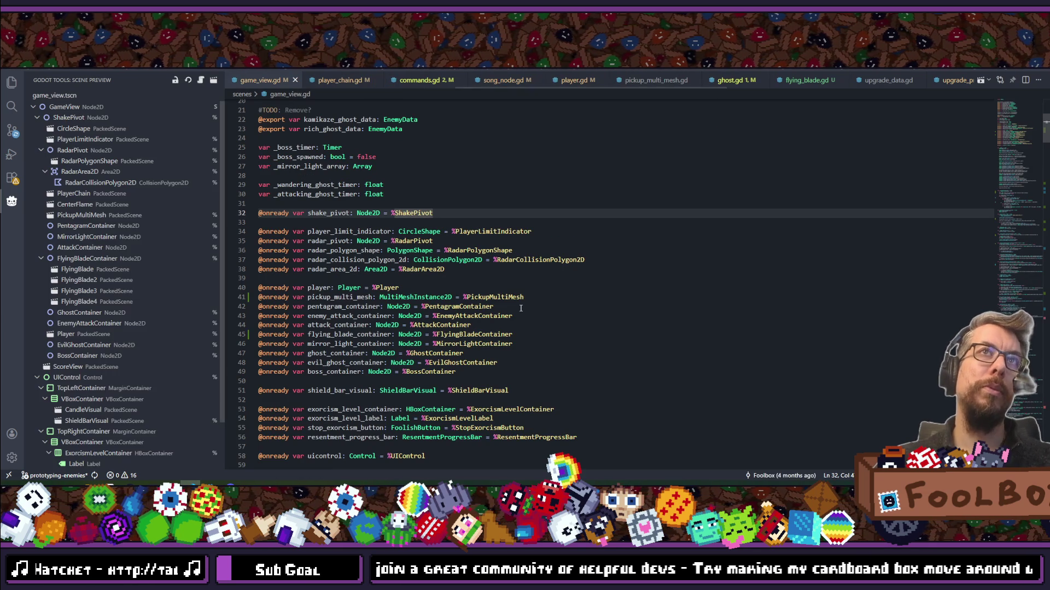
scroll(443, 207, down, 5)
scroll(442, 208, down, 20)
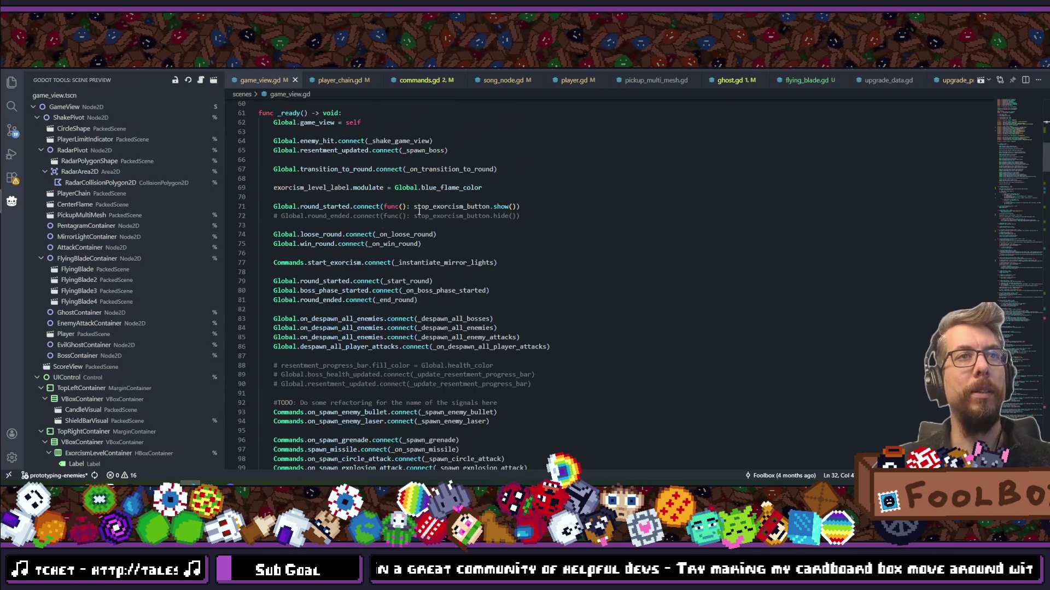
scroll(419, 221, down, 2)
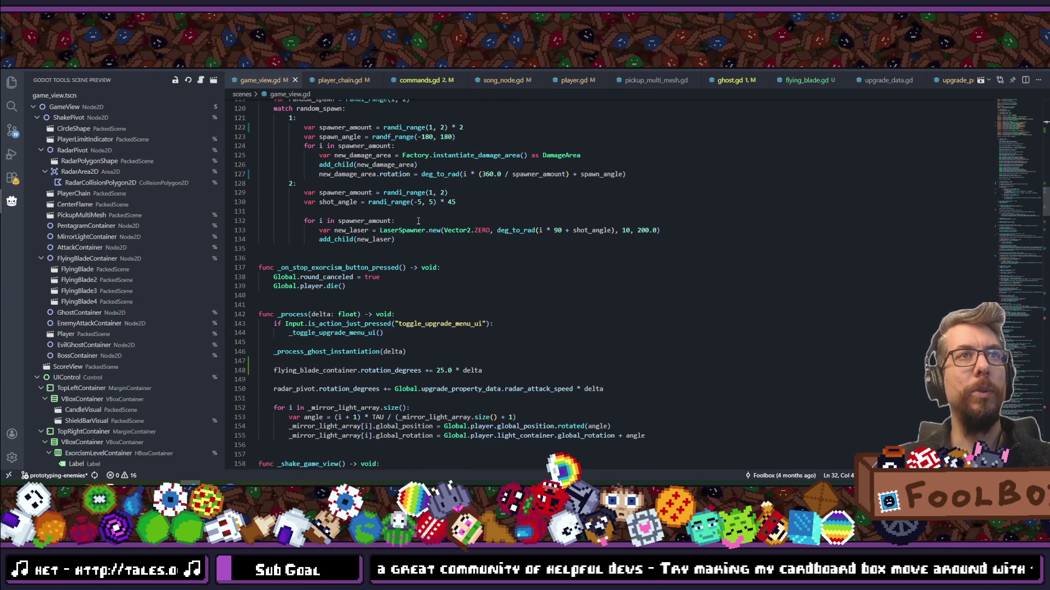
scroll(421, 227, down, 1)
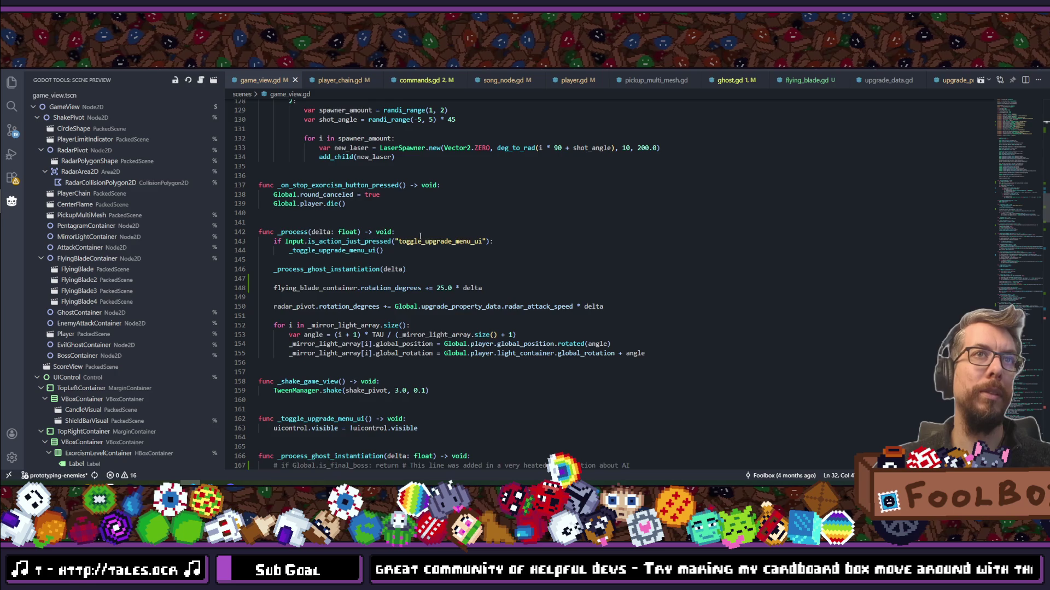
scroll(421, 228, down, 3)
scroll(420, 236, down, 8)
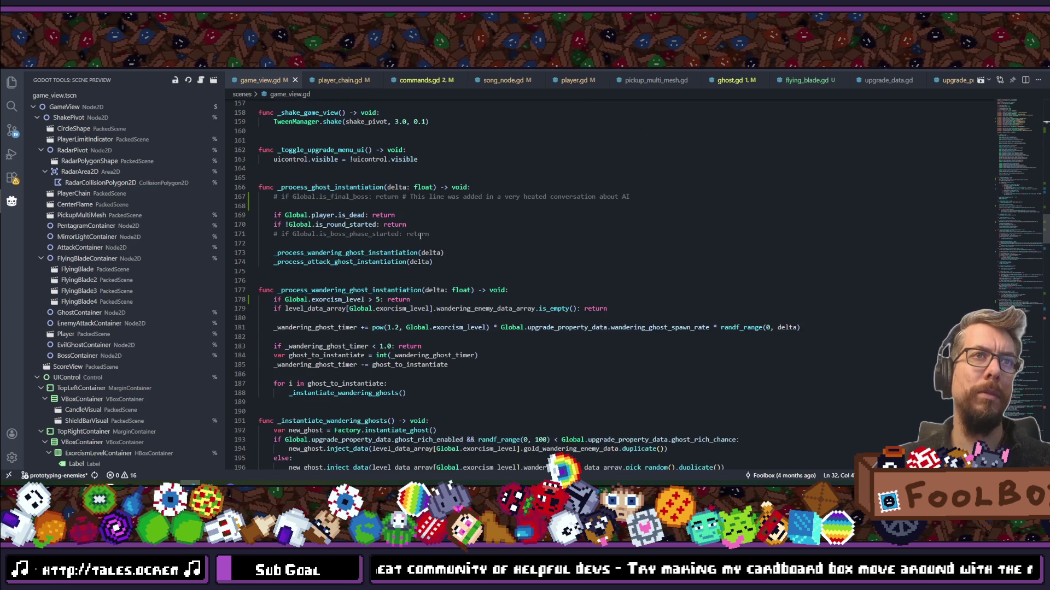
scroll(420, 236, up, 2)
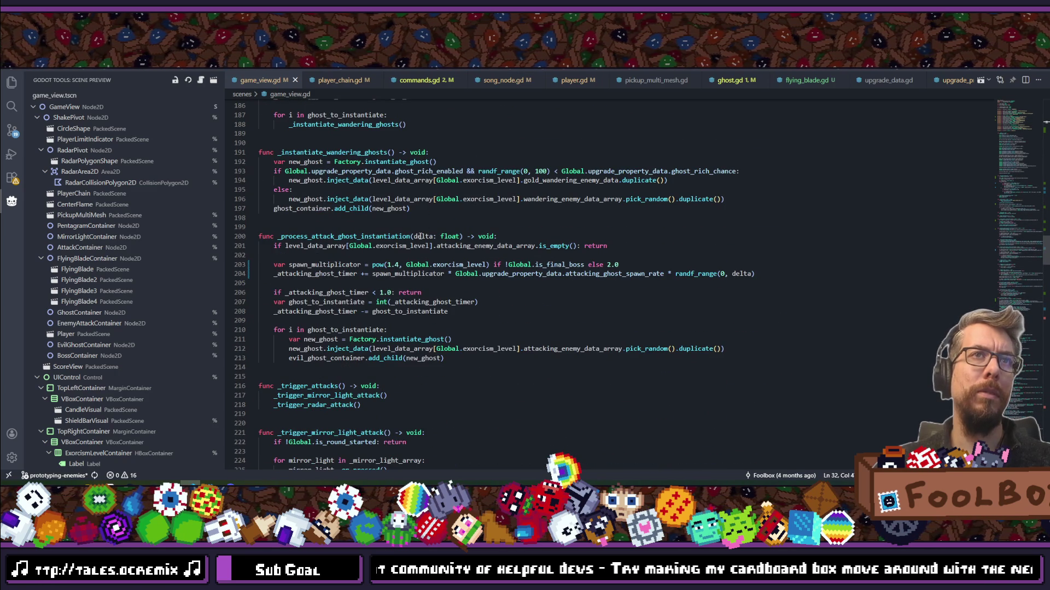
key(ctrl+f)
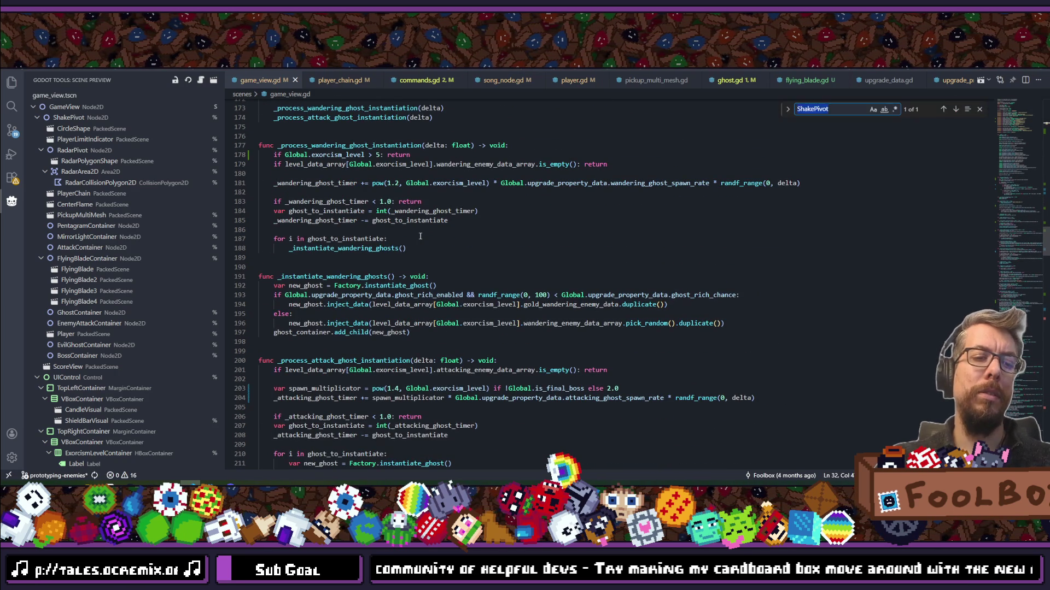
Prefix the radar_pivot visibility condition in on_state_entered with '!Global.is_final_boss && ' and save.
text(enter)
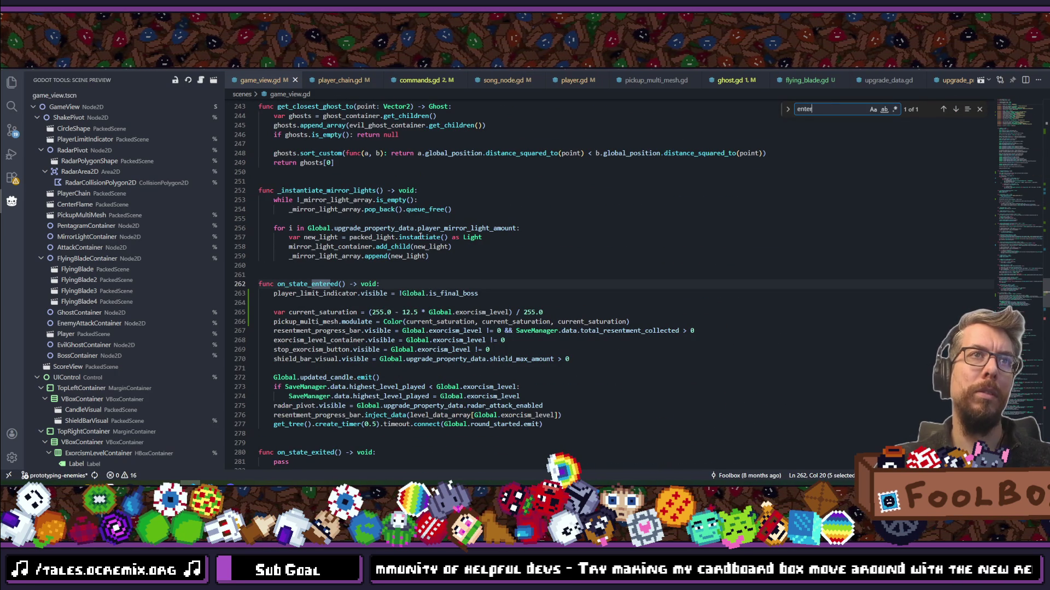
click(395, 283)
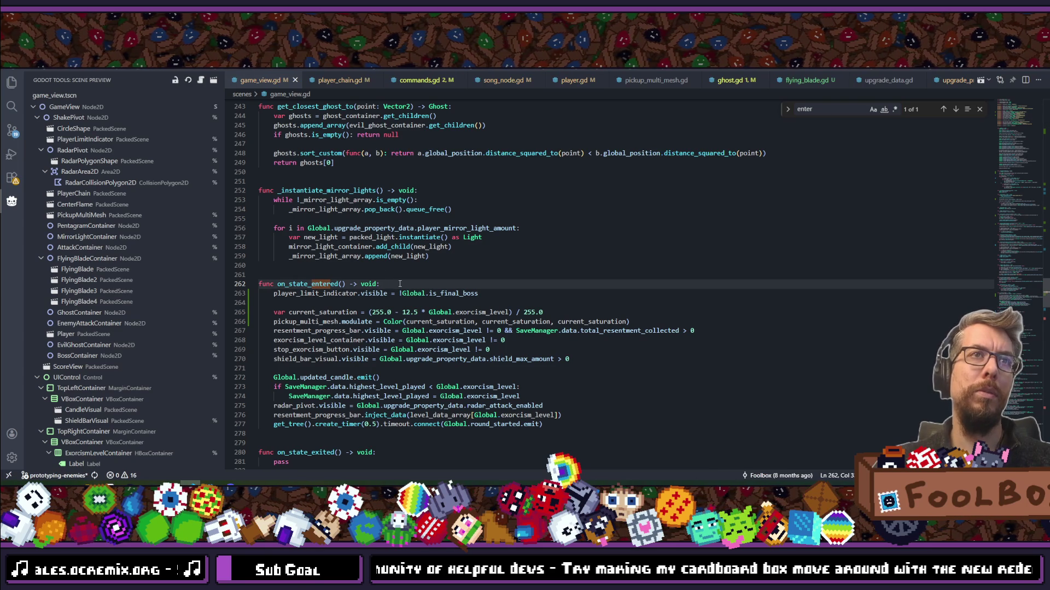
scroll(365, 372, down, 2)
double_click(300, 366)
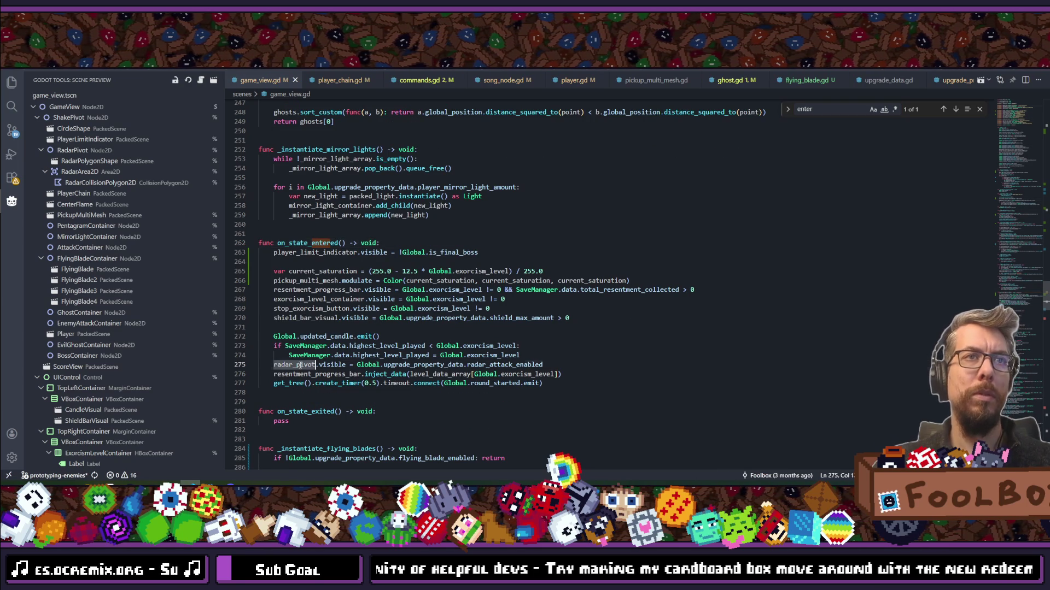
click(357, 366)
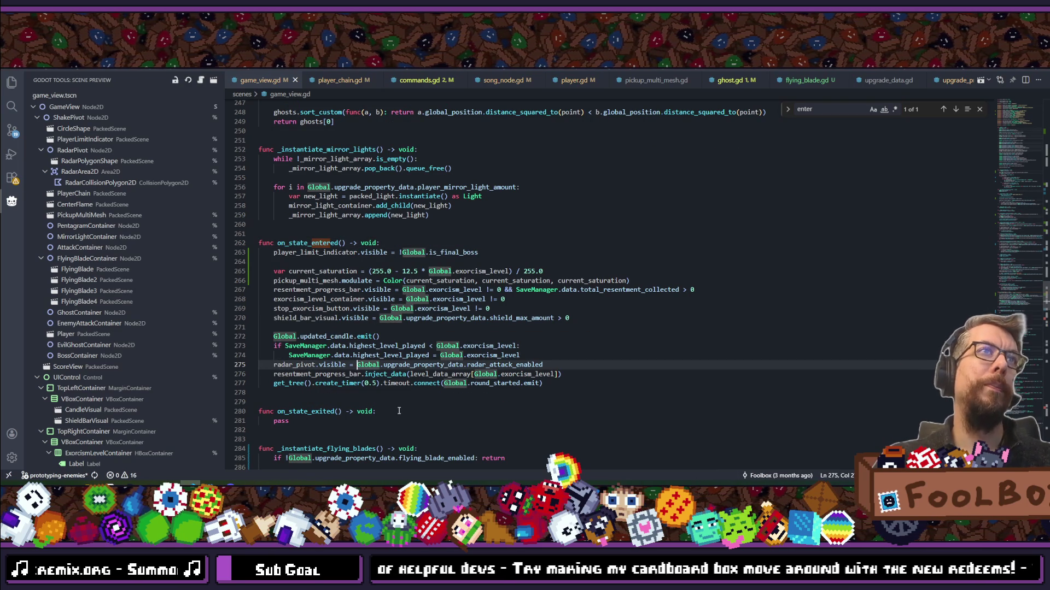
text(!)
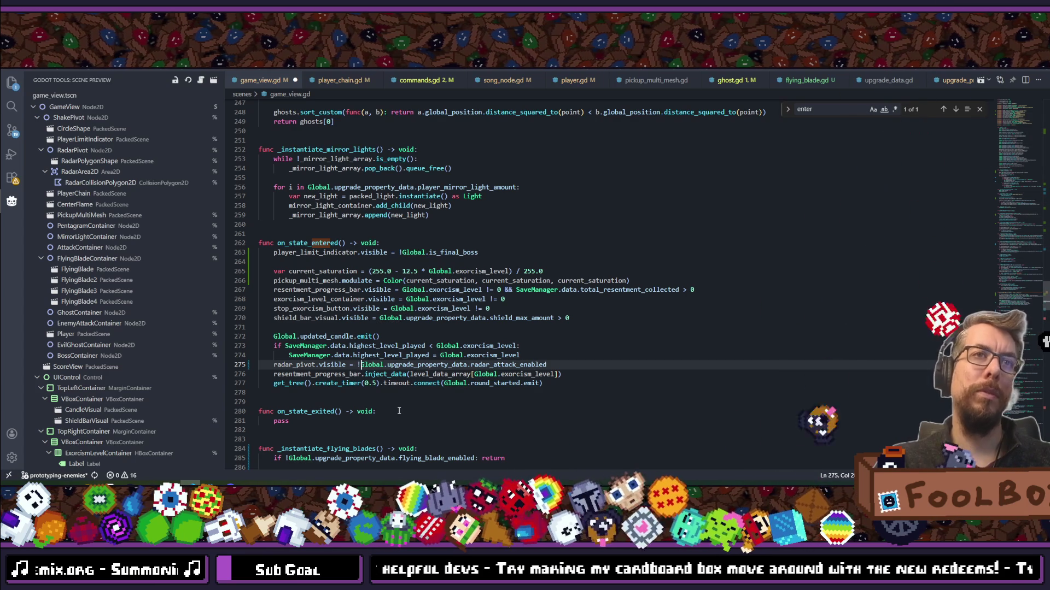
text(Global)
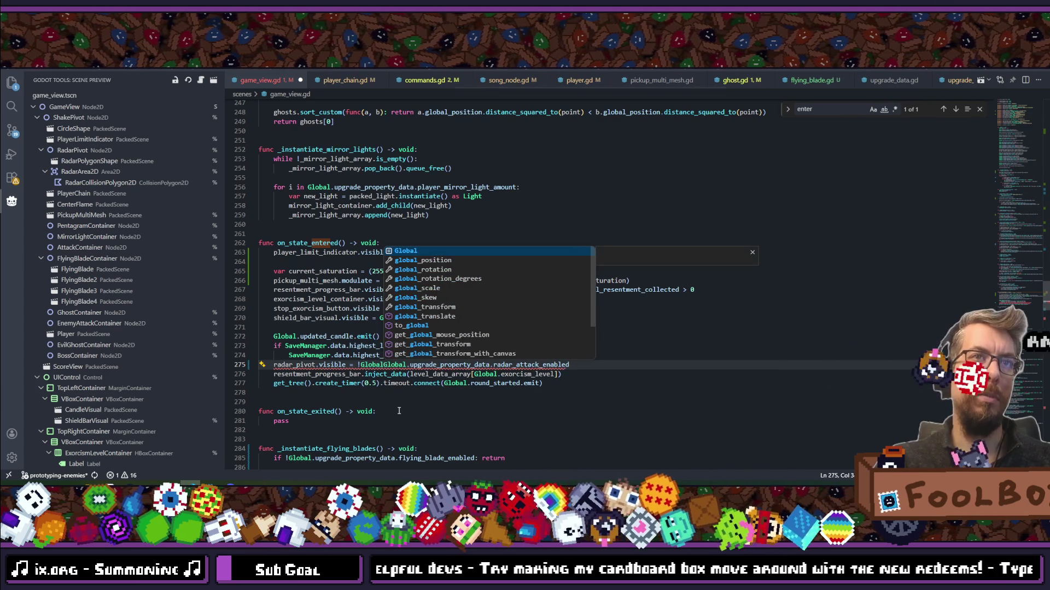
text(.is)
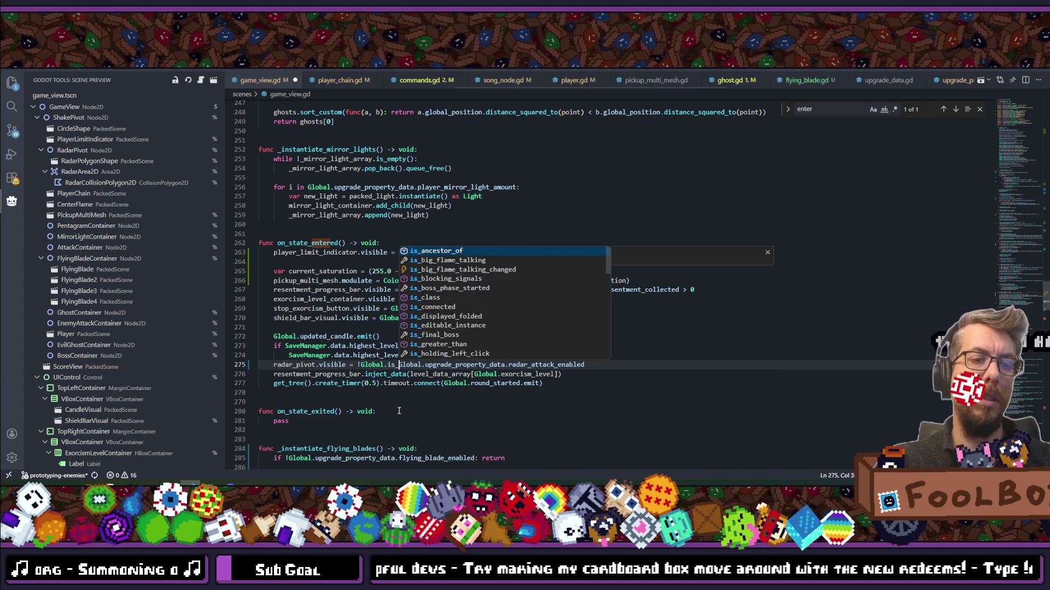
text(_final_boss )
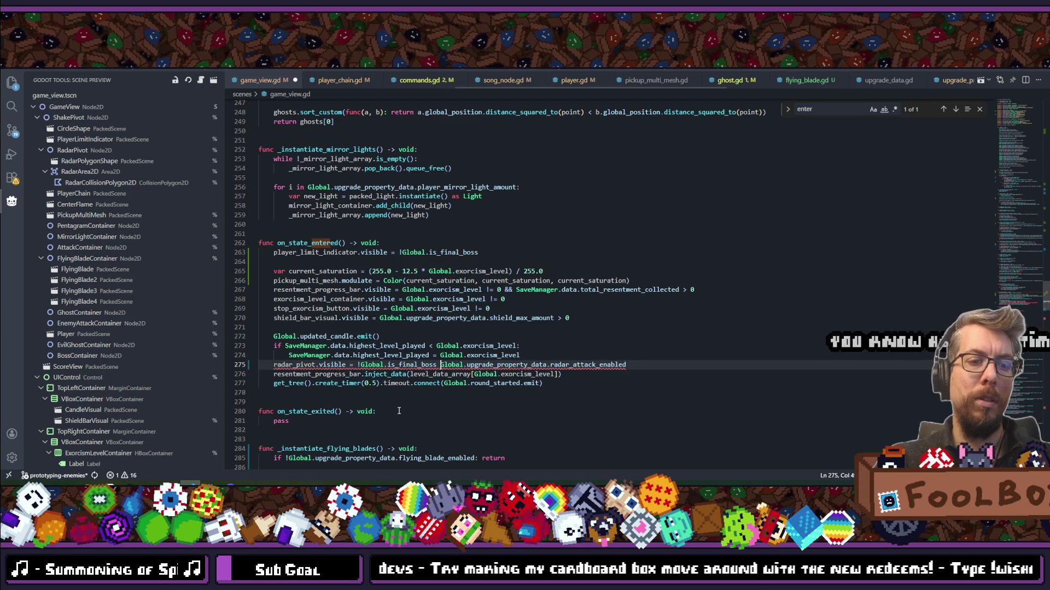
text(&&)
key(Escape)
key(ctrl+s)
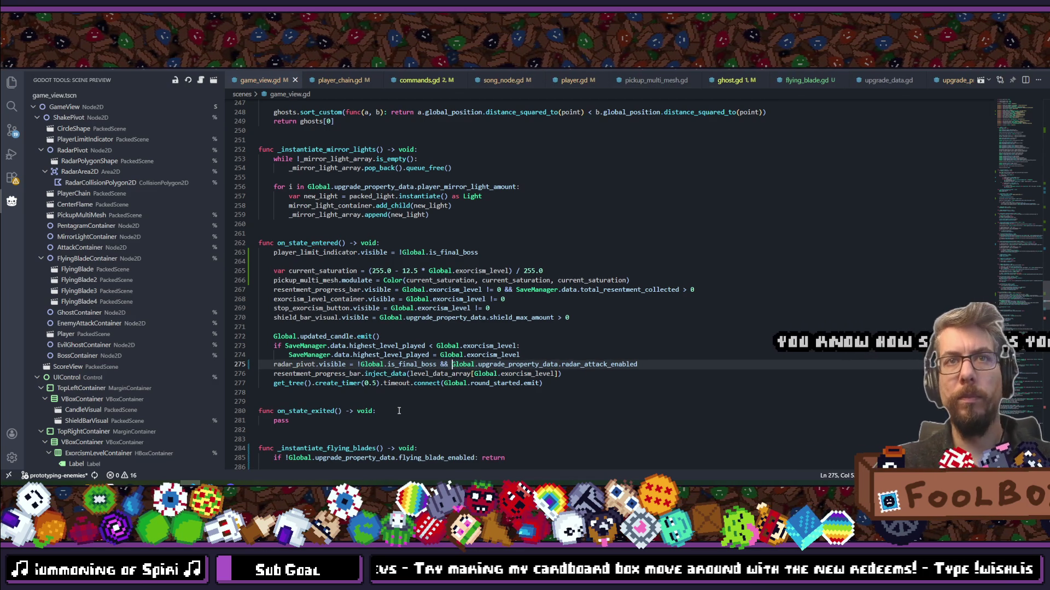
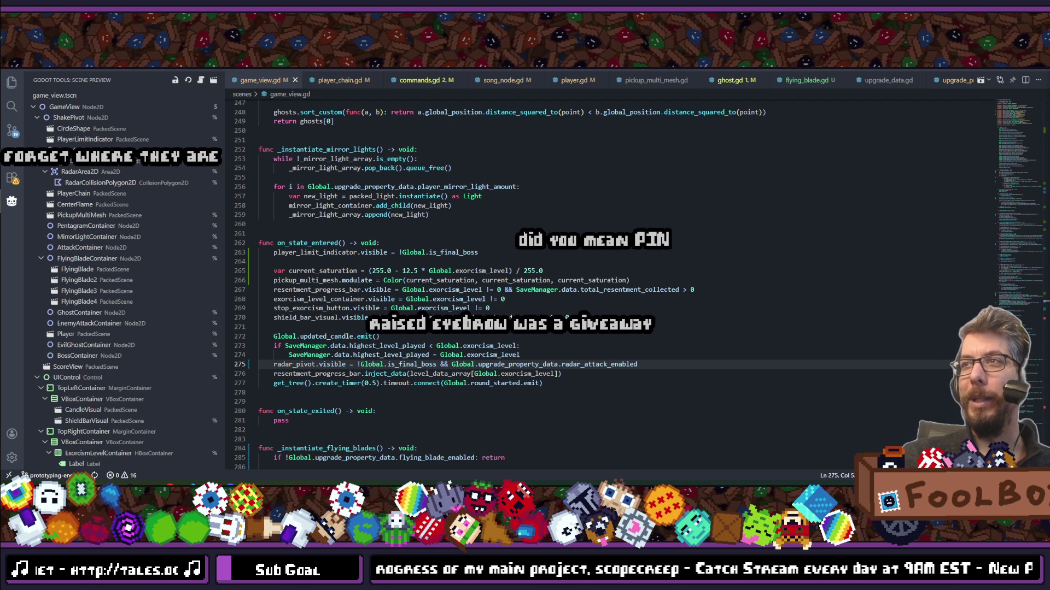
Review the on_state_entered and on_state_exited code in game_view.gd, then go back to Godot.
click(379, 243)
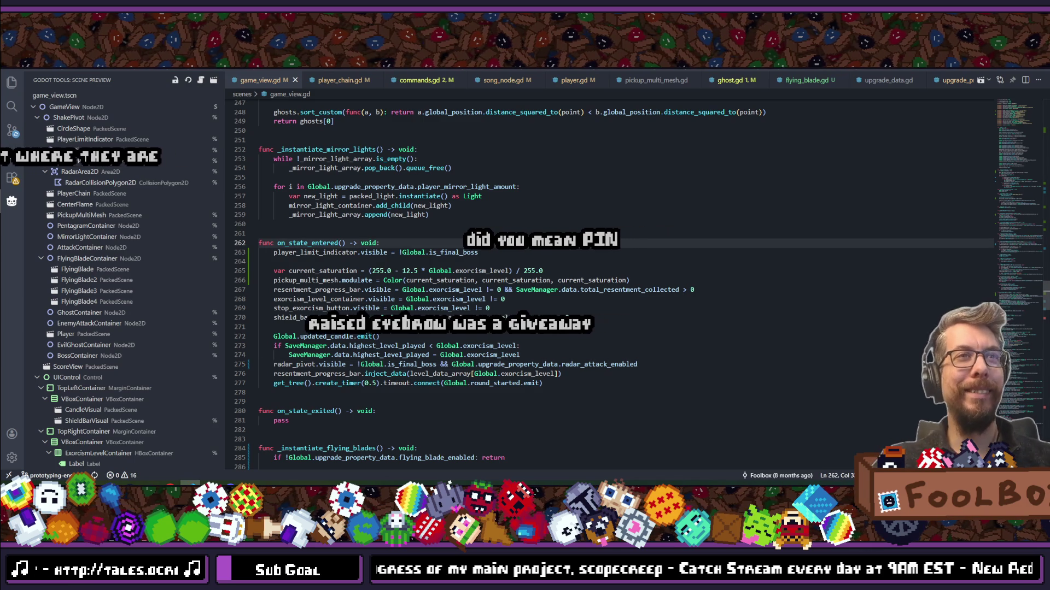
scroll(622, 259, down, 7)
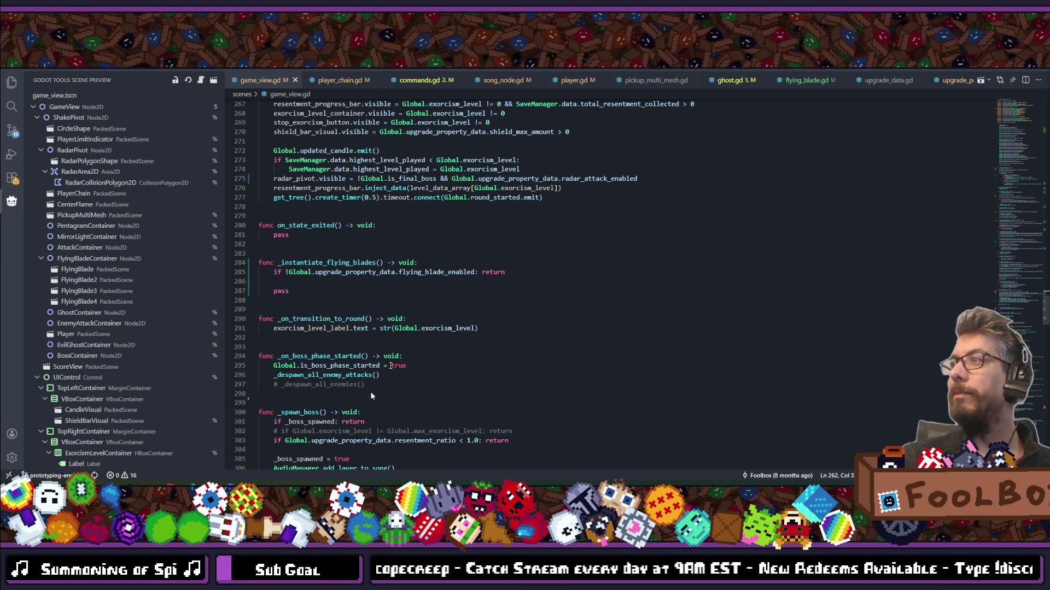
click(492, 244)
scroll(493, 243, up, 1)
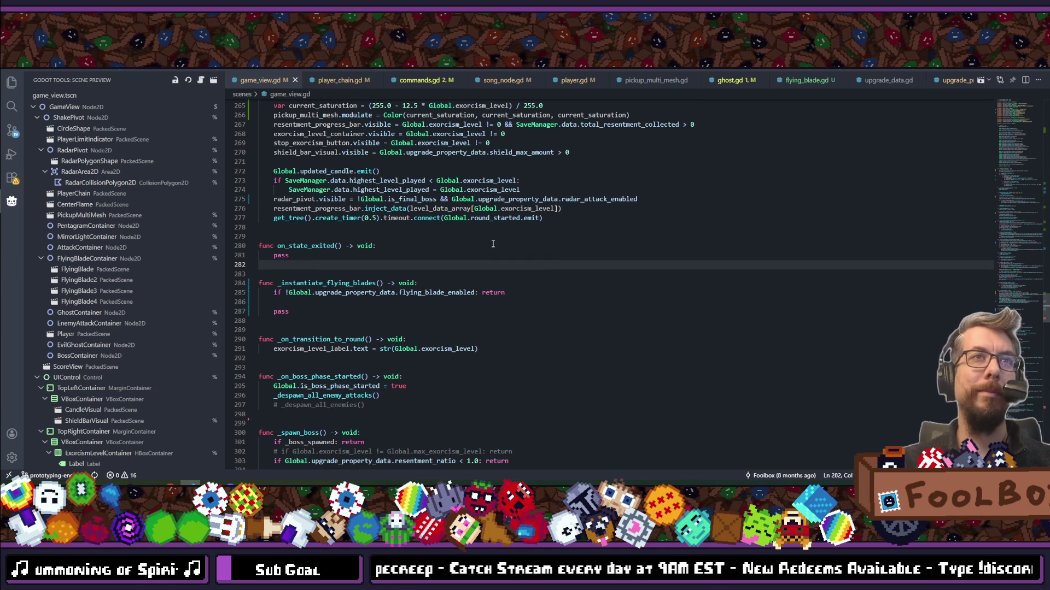
key(alt+Tab)
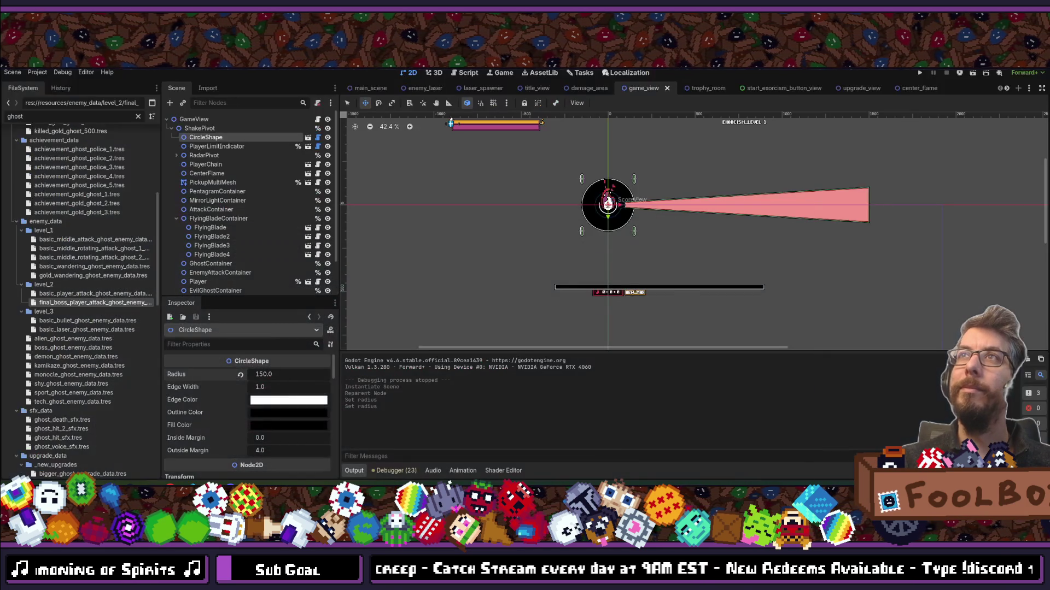
Run the game with F5, quit it from the title screen, and start a new Doing task card.
key(F5)
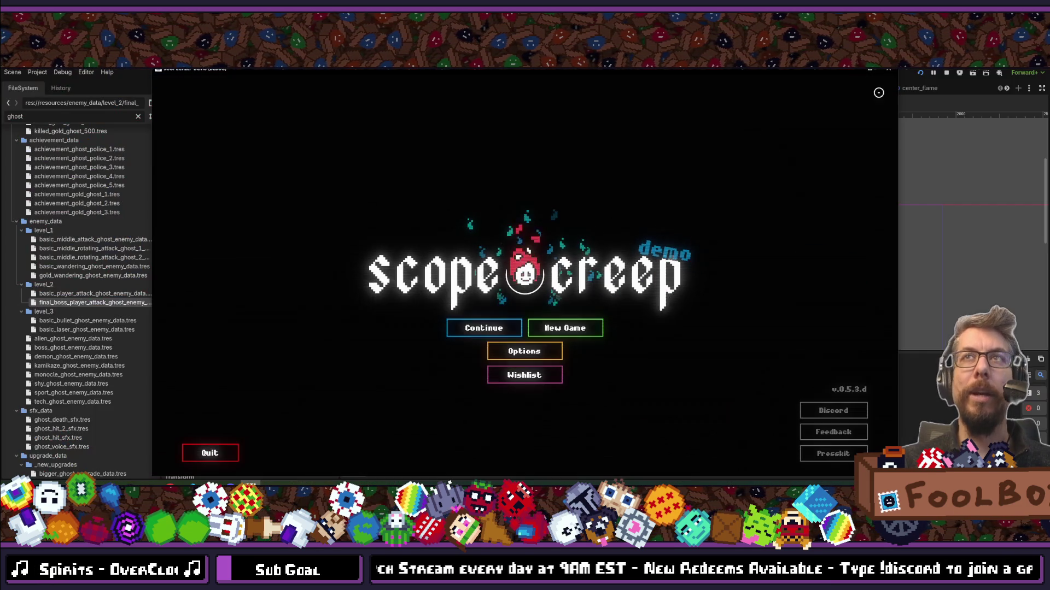
click(888, 69)
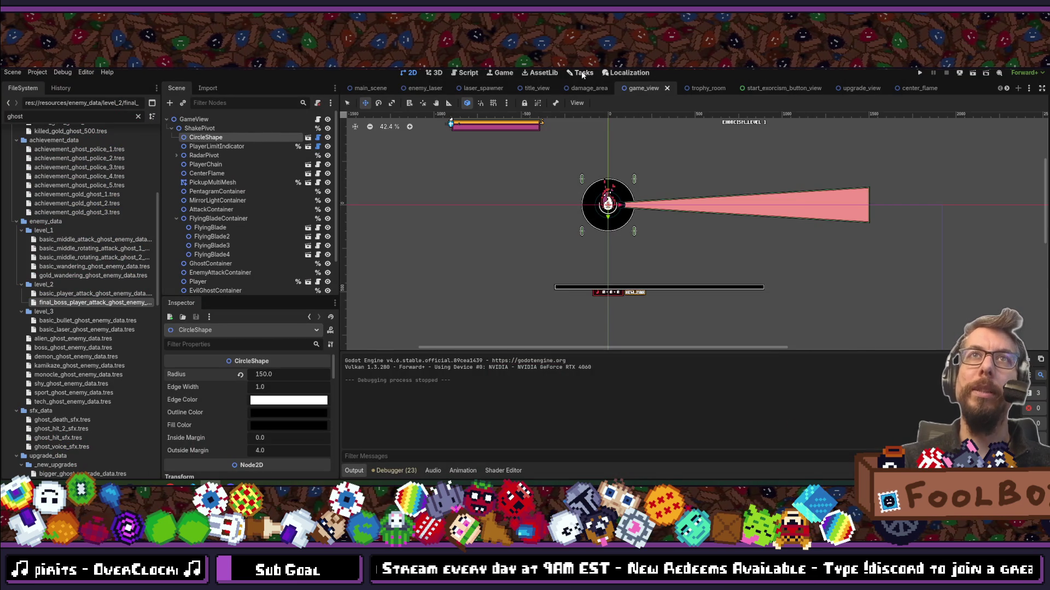
click(583, 73)
click(754, 122)
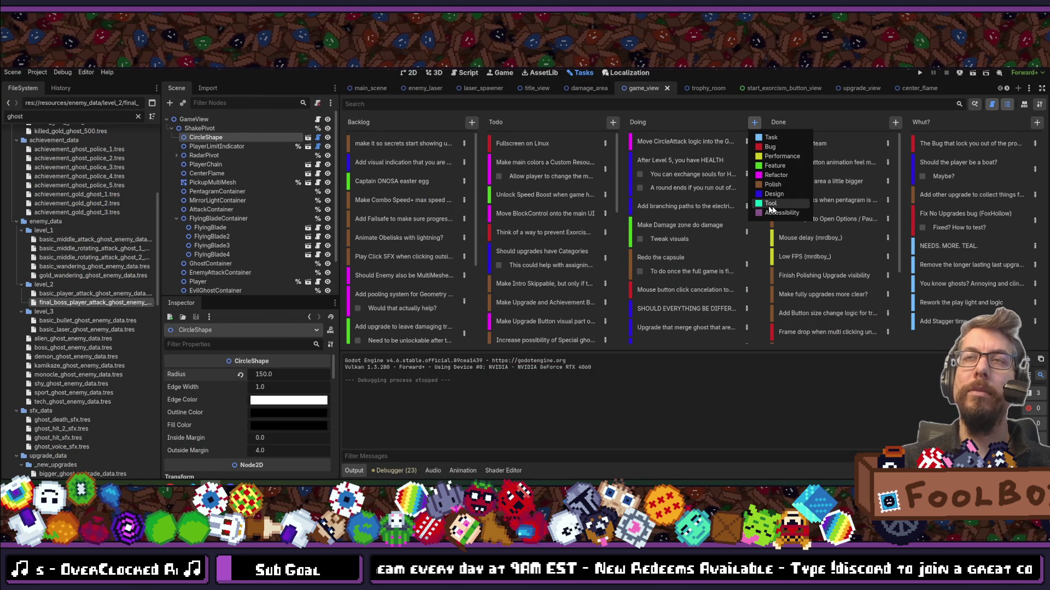
Add the Doing card 'Make enemy that spawns form…' and drag it to the column's top.
click(771, 170)
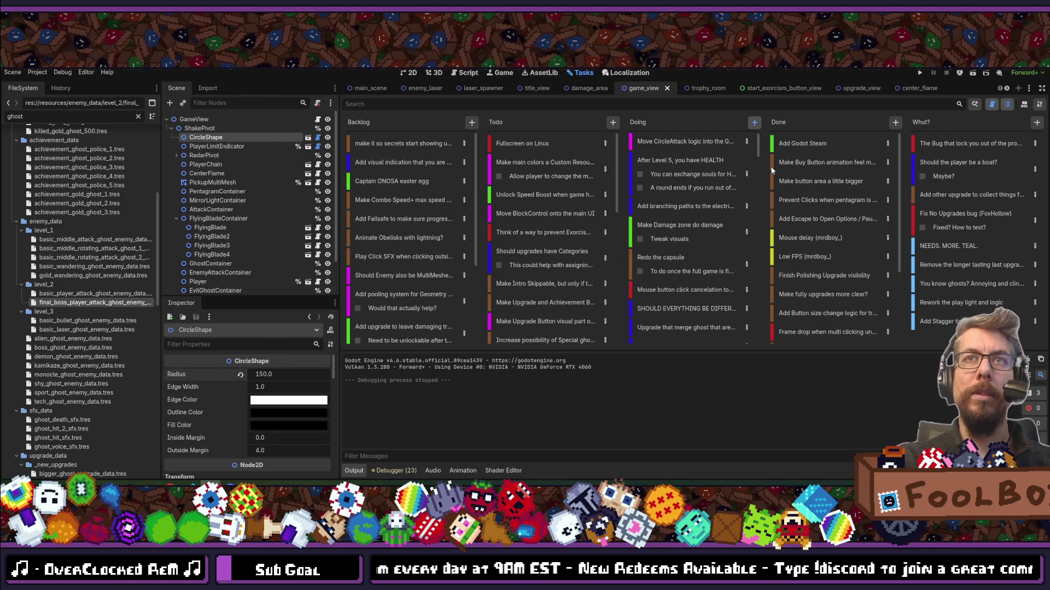
text(Make )
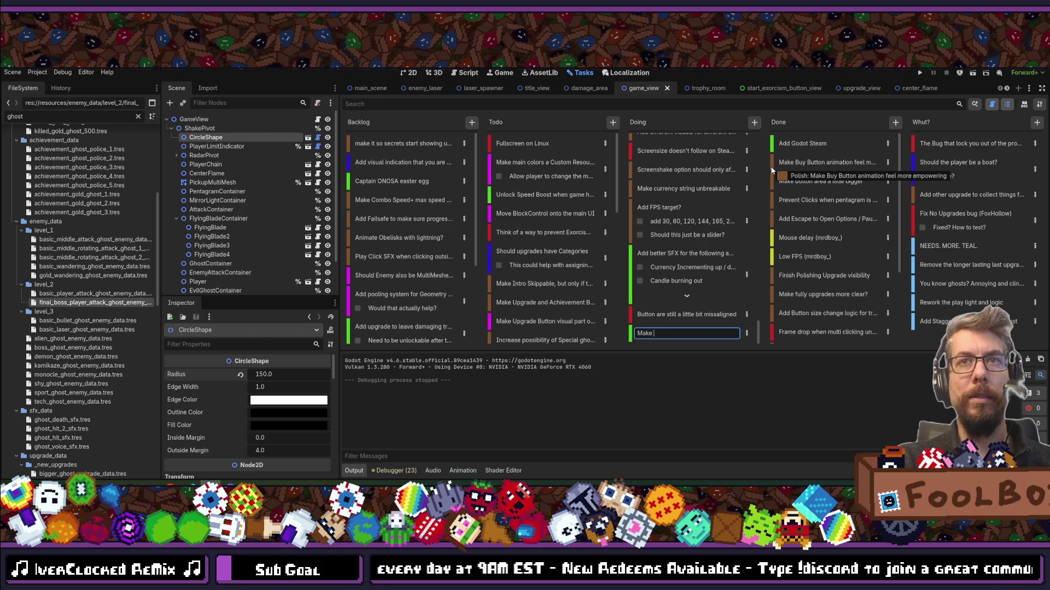
text(enemy tha)
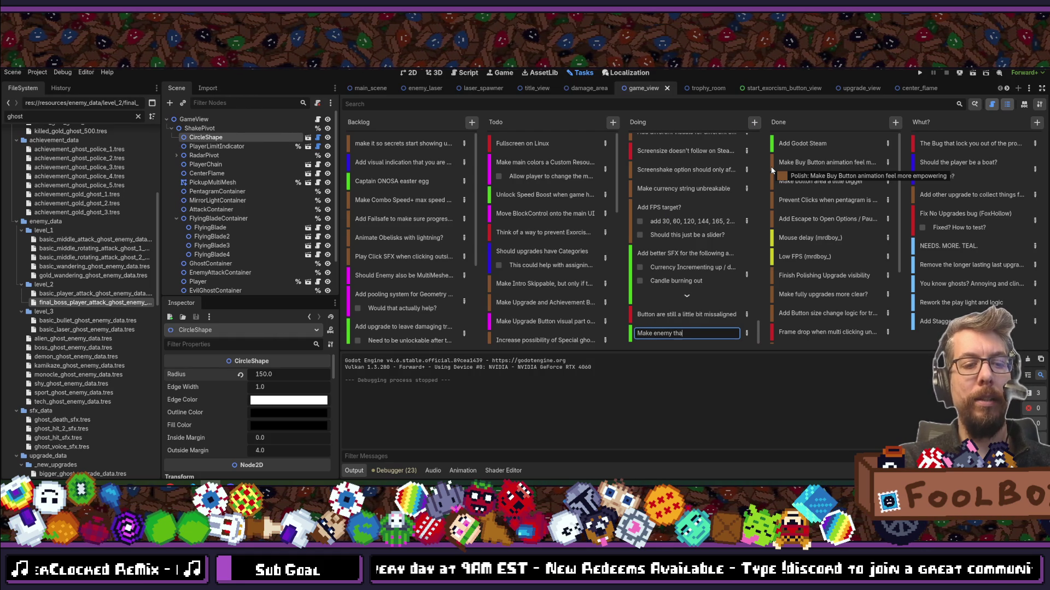
text(t spawns fo)
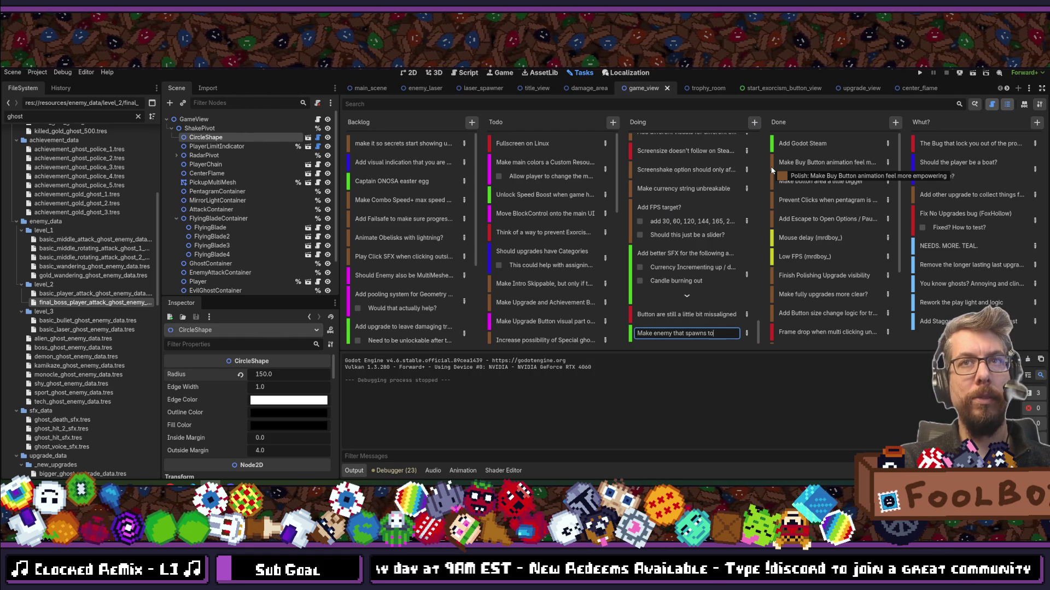
text(rm)
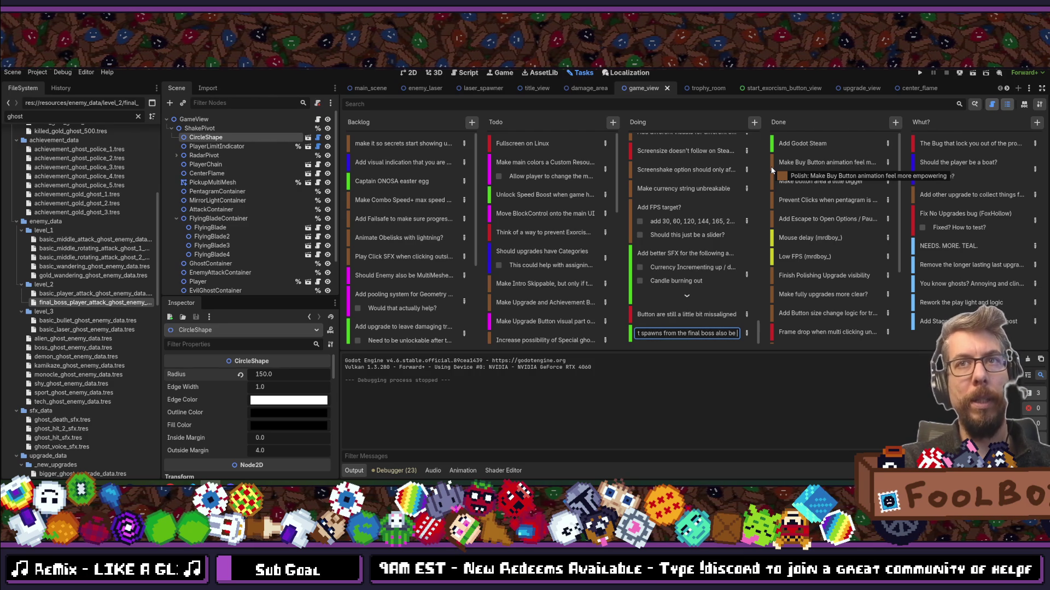
key(Return)
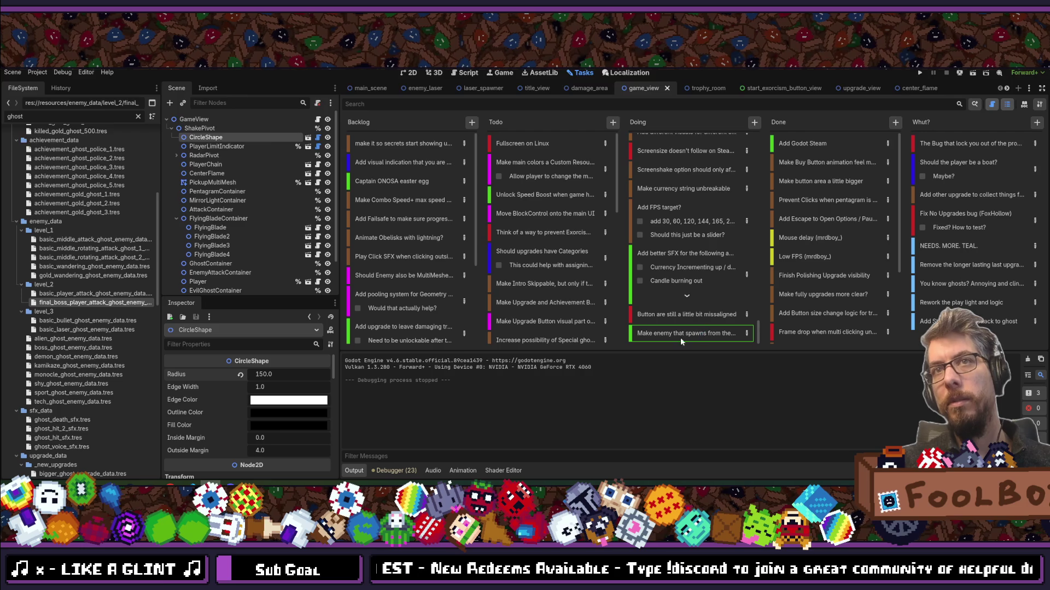
mouse_move(689, 333)
mouse_down()
mouse_move(683, 129)
mouse_move(692, 139)
mouse_up()
click(755, 121)
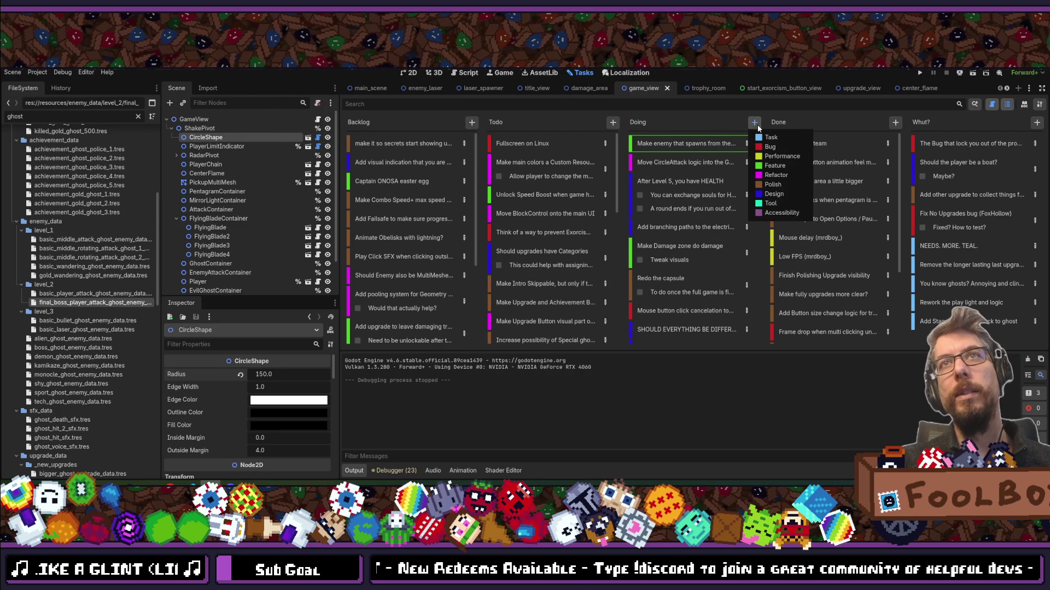
Add the Doing card 'Enemy that chases you AND also shoot laser or bullet' and move it to the top.
click(785, 195)
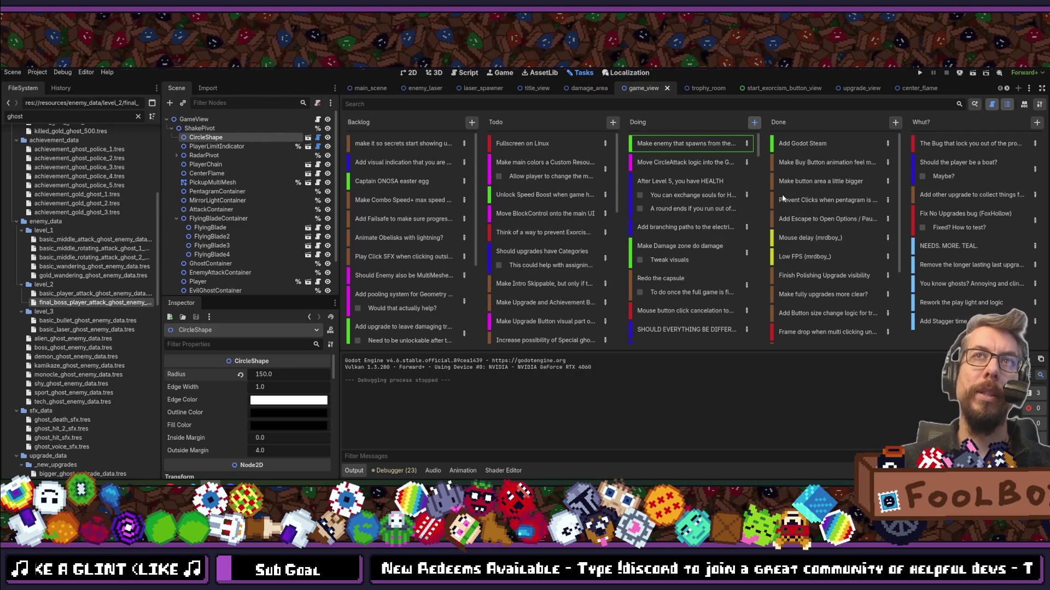
text(Ene)
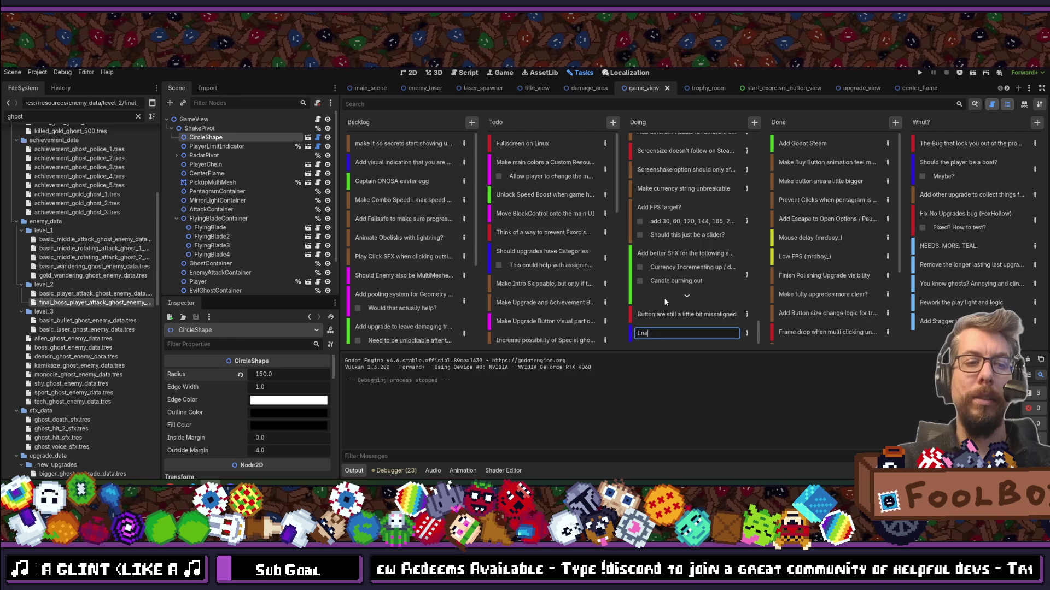
text(my that Ch)
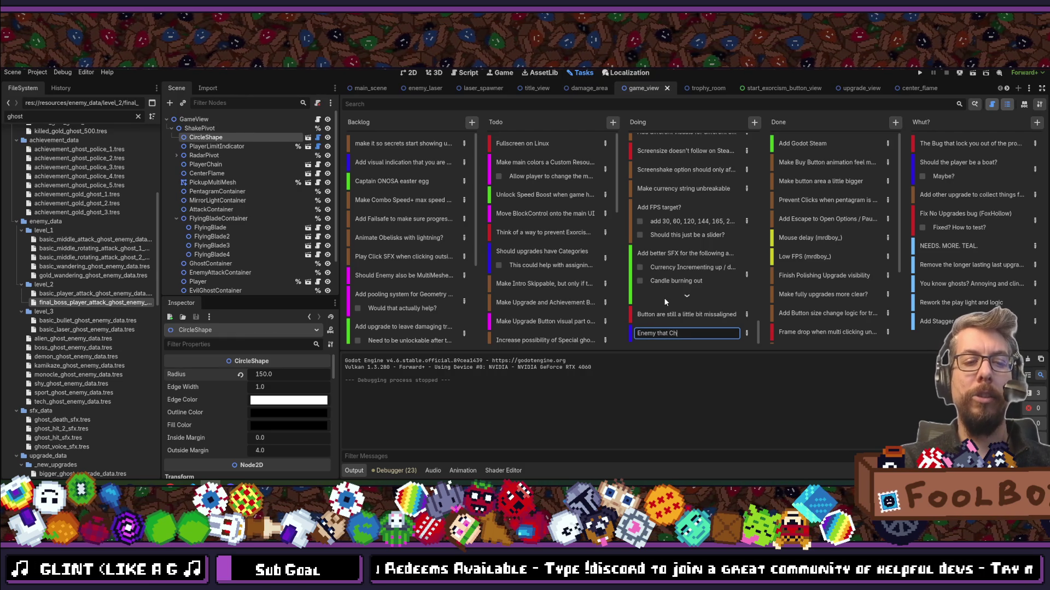
key(BackSpace)
key(BackSpace)
text(c)
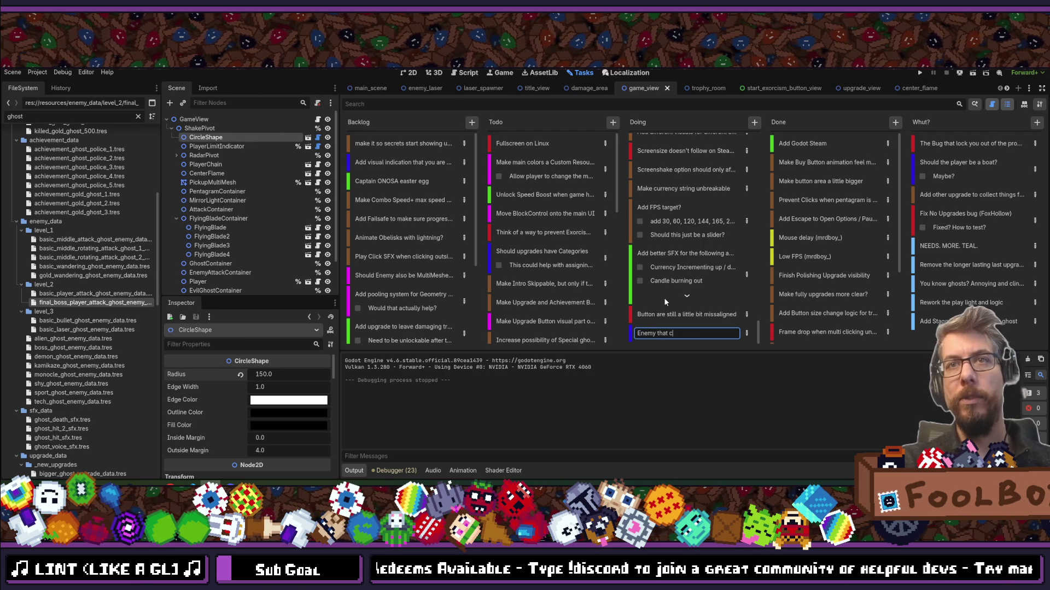
text(hases you and)
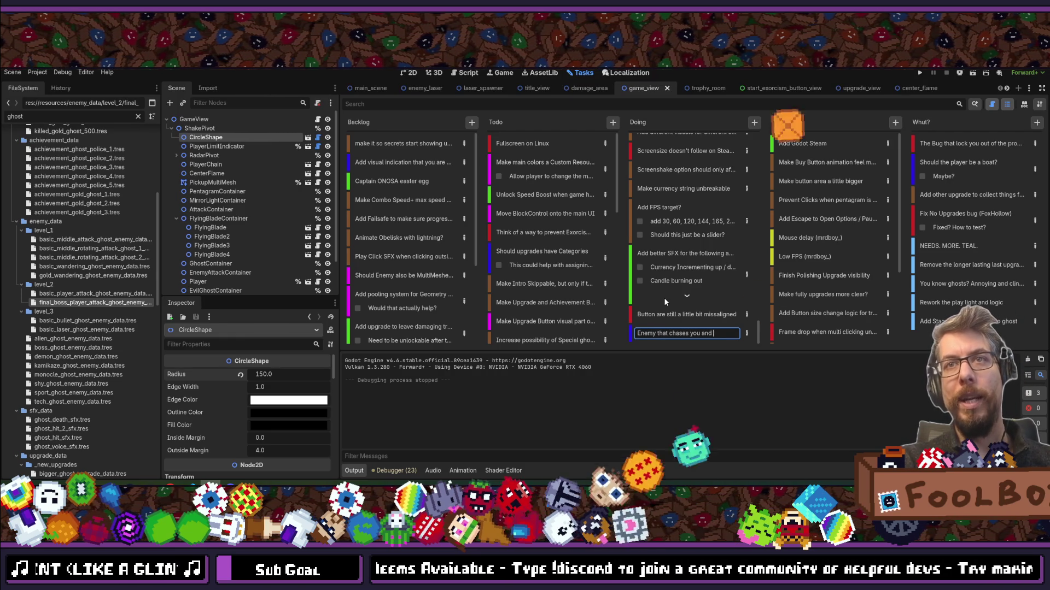
key(BackSpace)
key(BackSpace)
key(BackSpace)
text(AND )
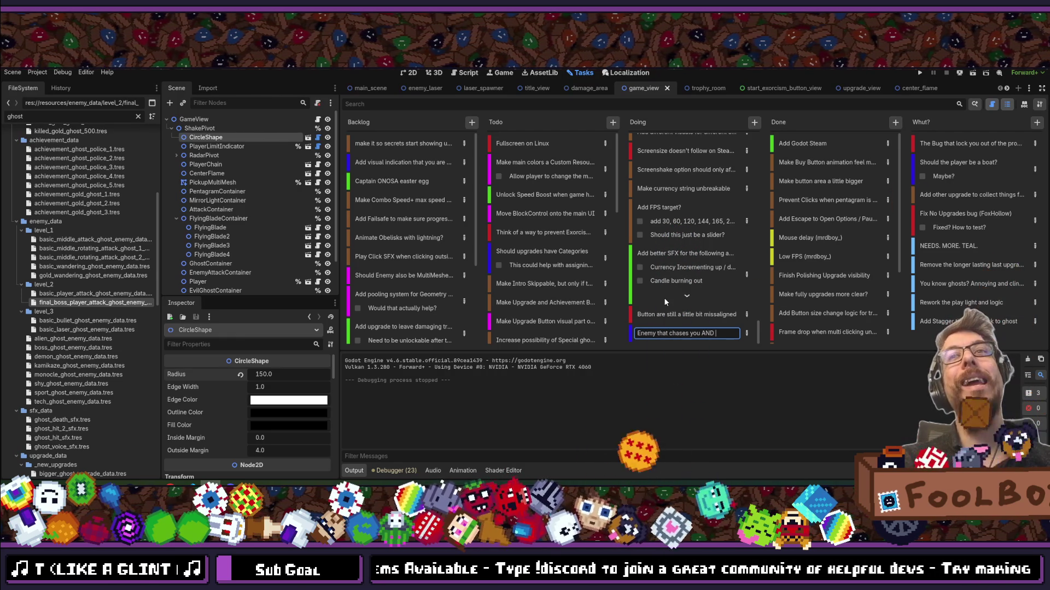
text(also sh)
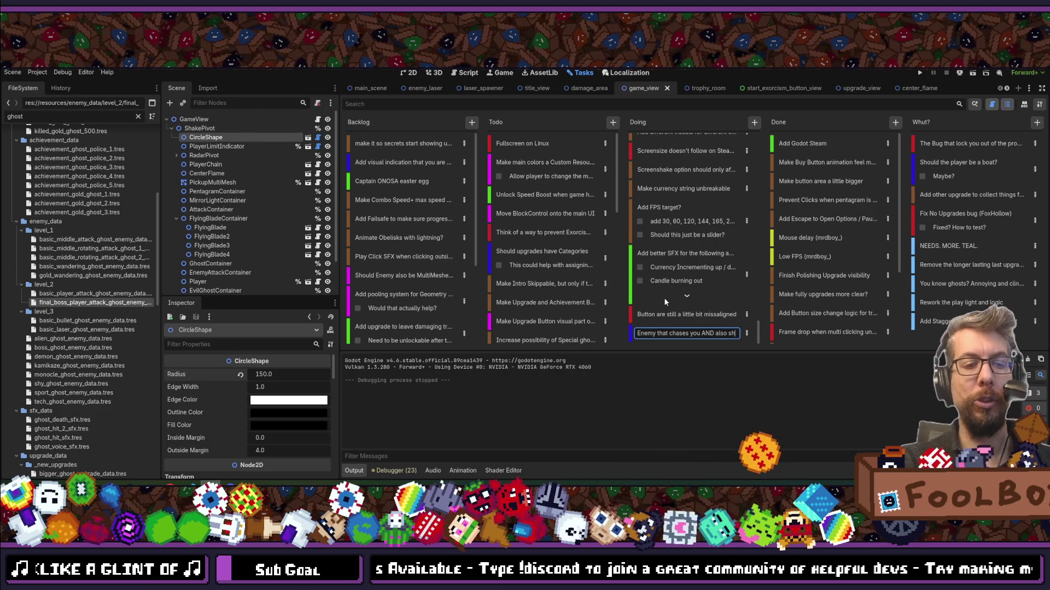
text(oot laser or bullet)
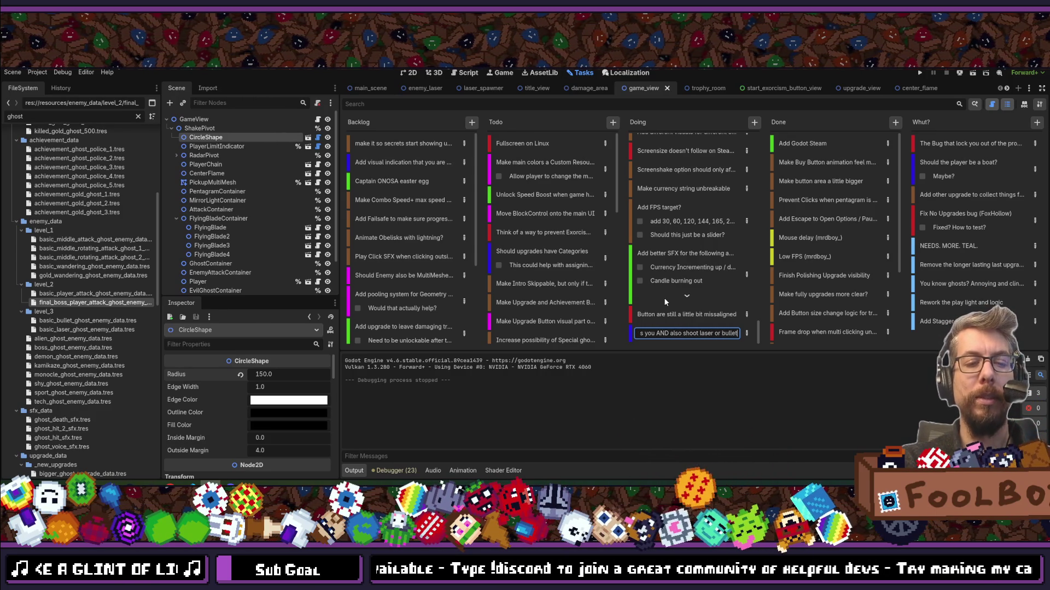
key(Return)
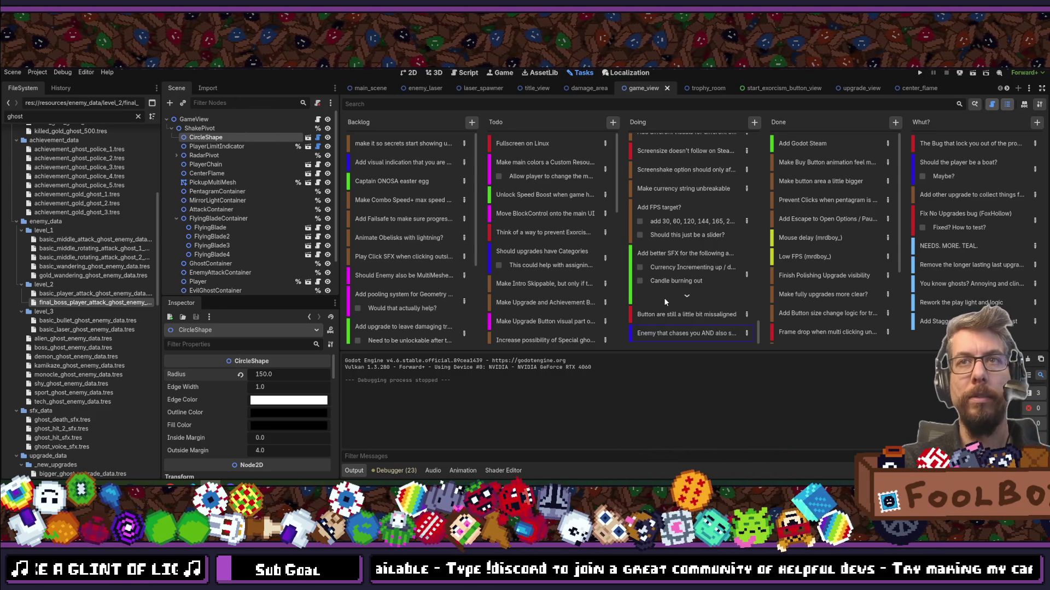
drag(686, 335, 661, 118)
drag(679, 156, 679, 158)
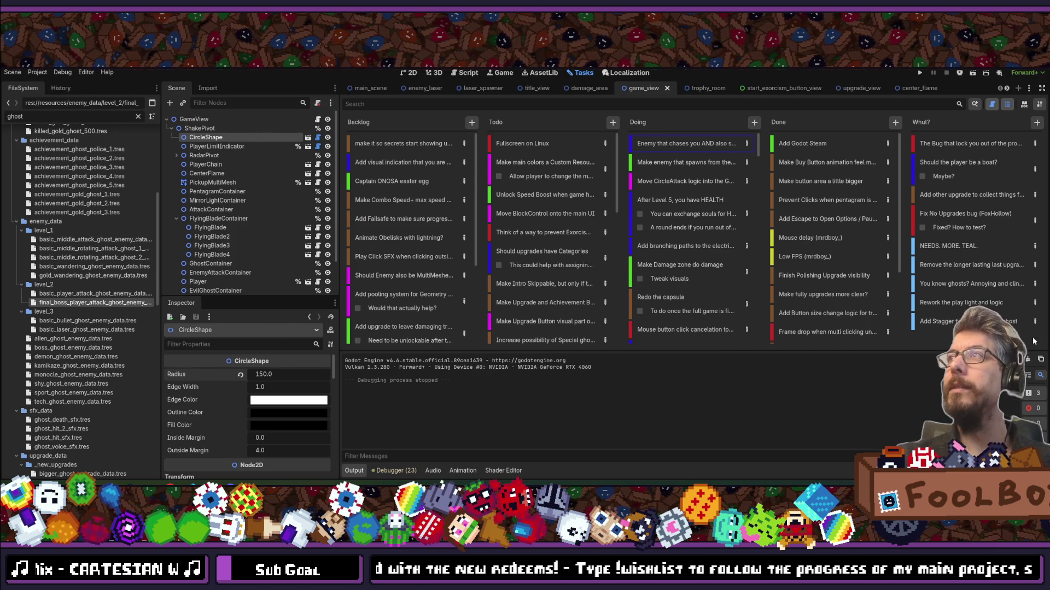
Switch to Chrome and maximize the window showing the game's SteamDB charts.
key(alt+Tab)
double_click(650, 146)
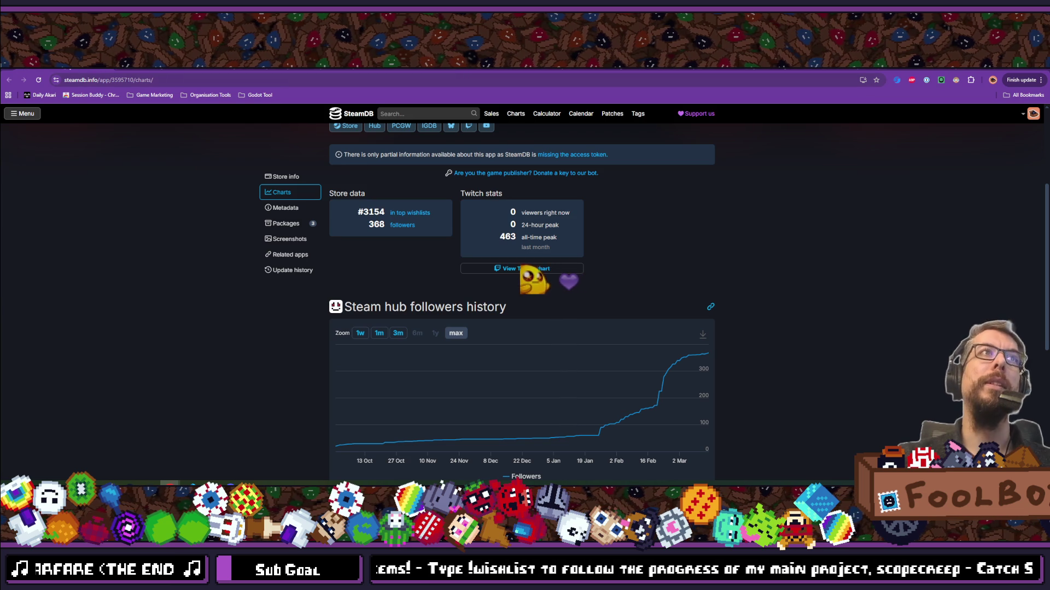
Leave the SteamDB charts page and return to the Godot editor.
key(alt+Tab)
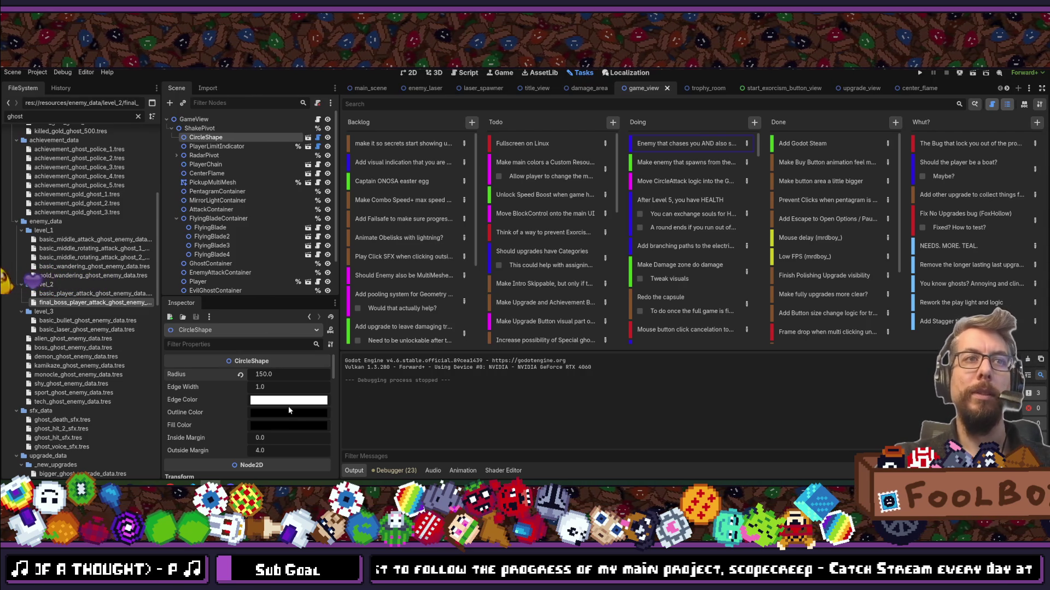
Open and dismiss Godot's quick file finder twice without opening a file, then switch to the browser.
mouse_move(191, 456)
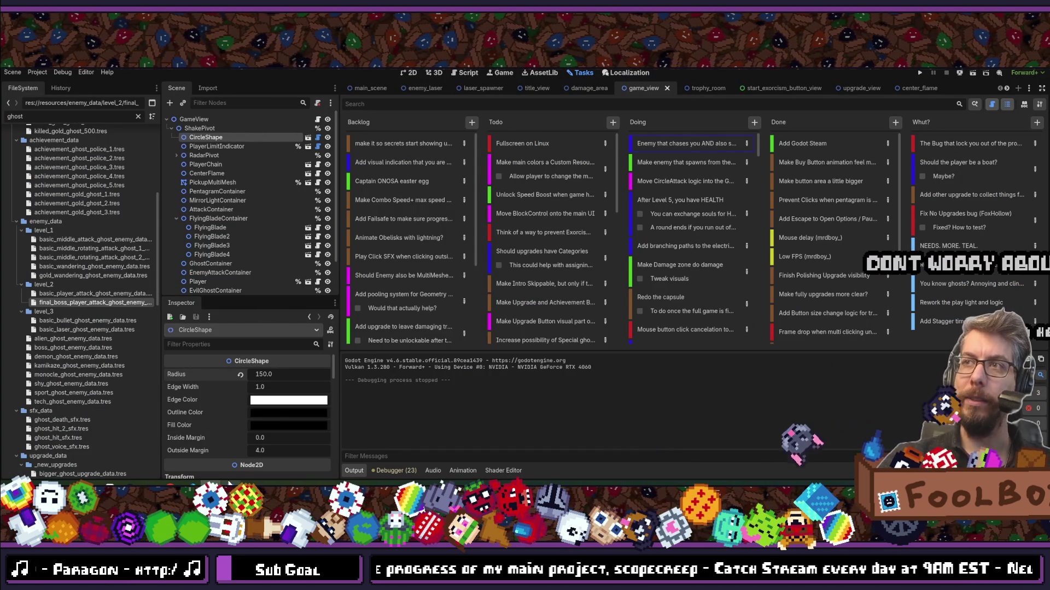
mouse_move(227, 482)
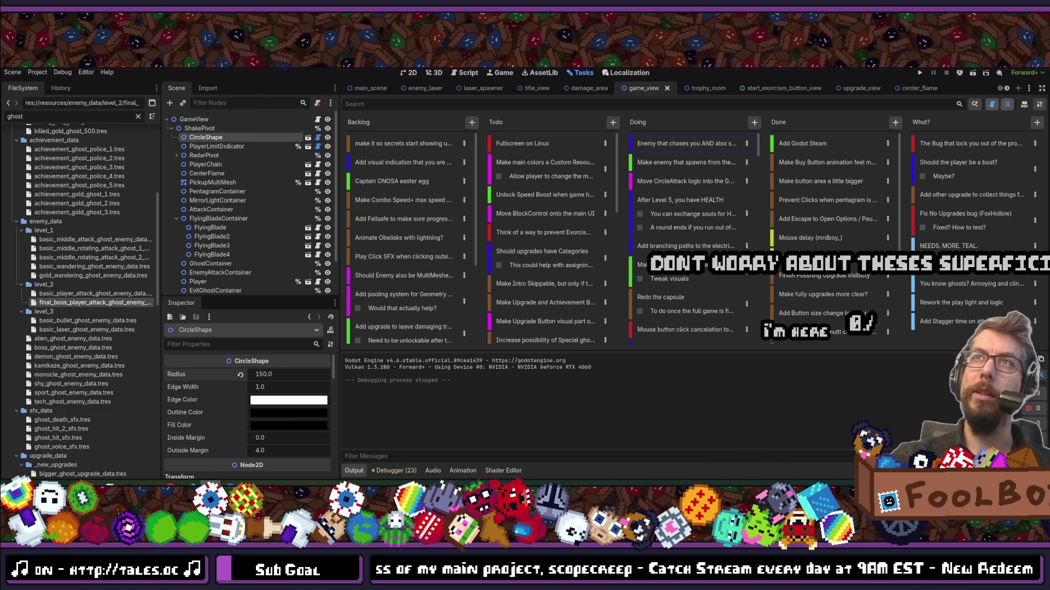
mouse_move(170, 483)
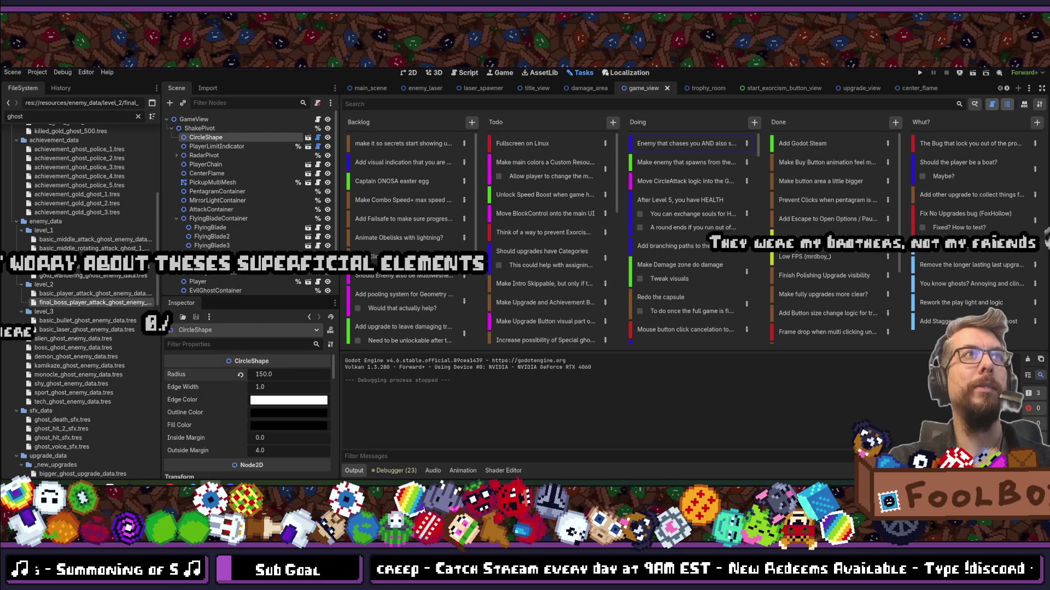
key(shift+alt+o)
key(Escape)
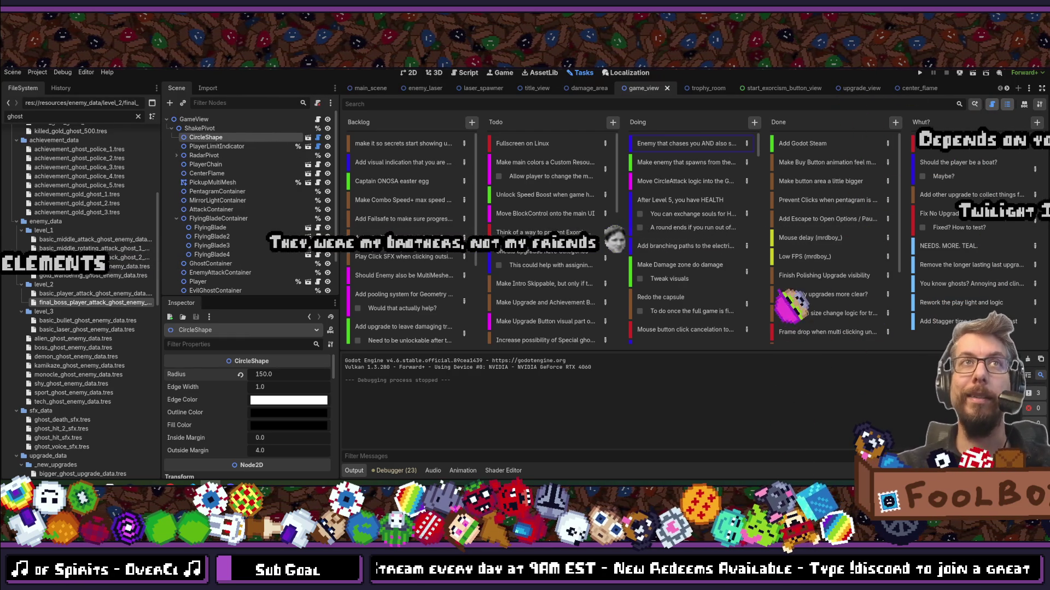
key(shift+alt+o)
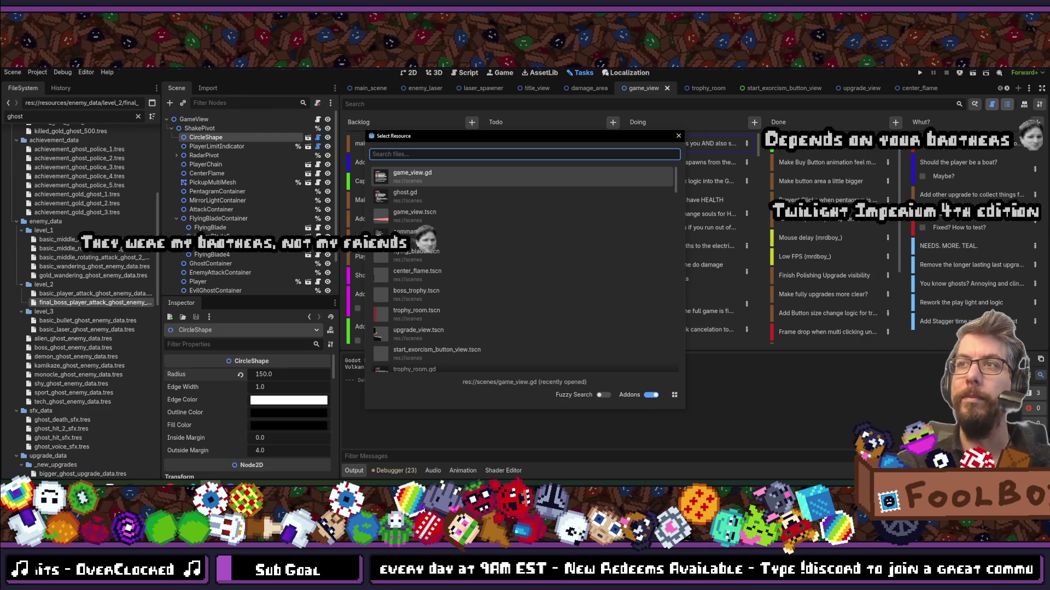
key(Escape)
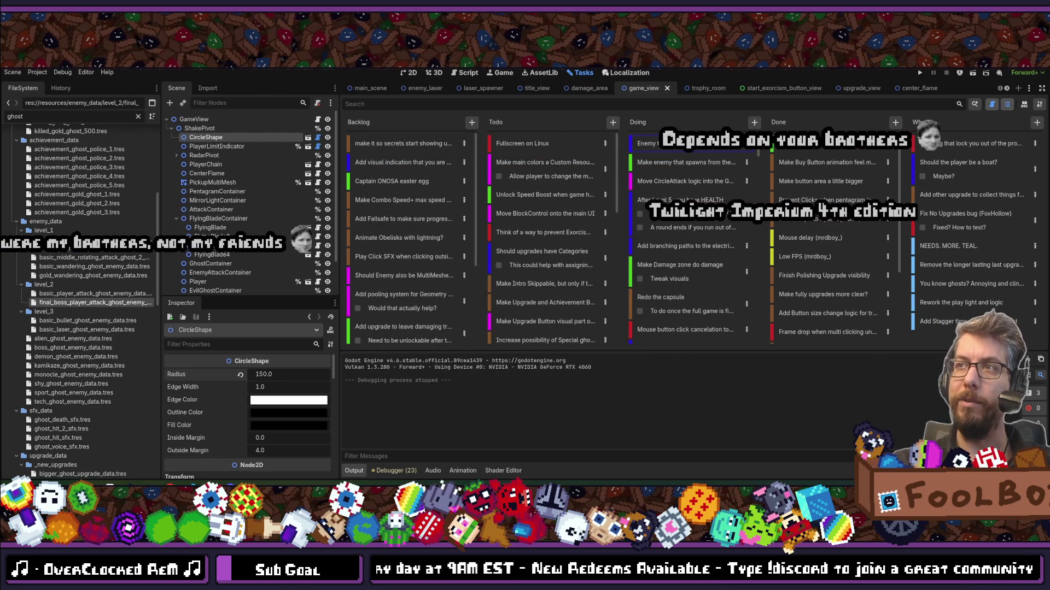
key(alt+Tab)
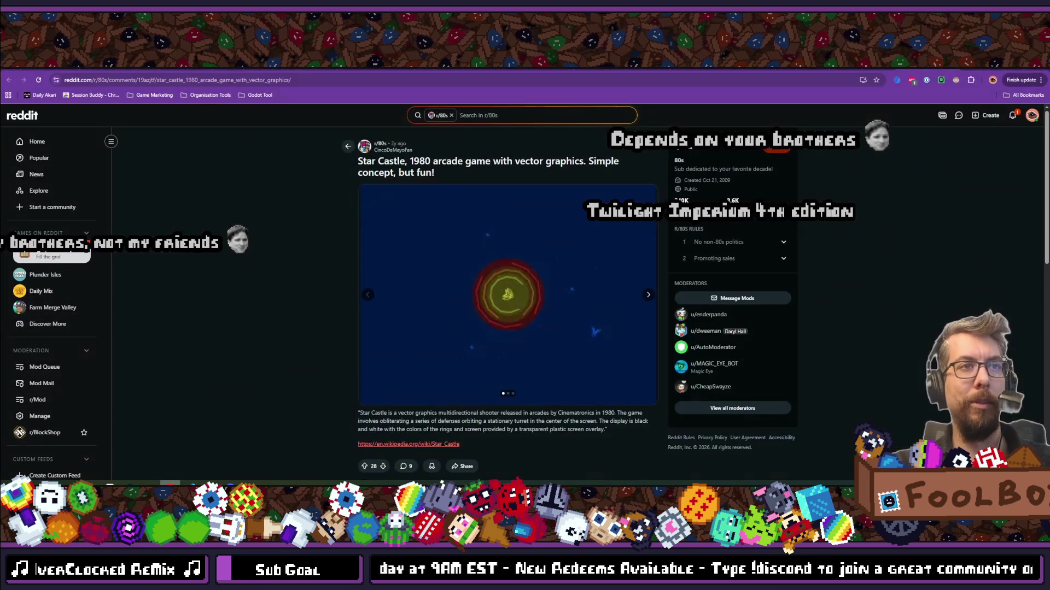
Search the web for Twilight Imperium 4th edition and open its BoardGameGeek page.
key(ctrl+t)
text(Twilight Imperium 4th edition)
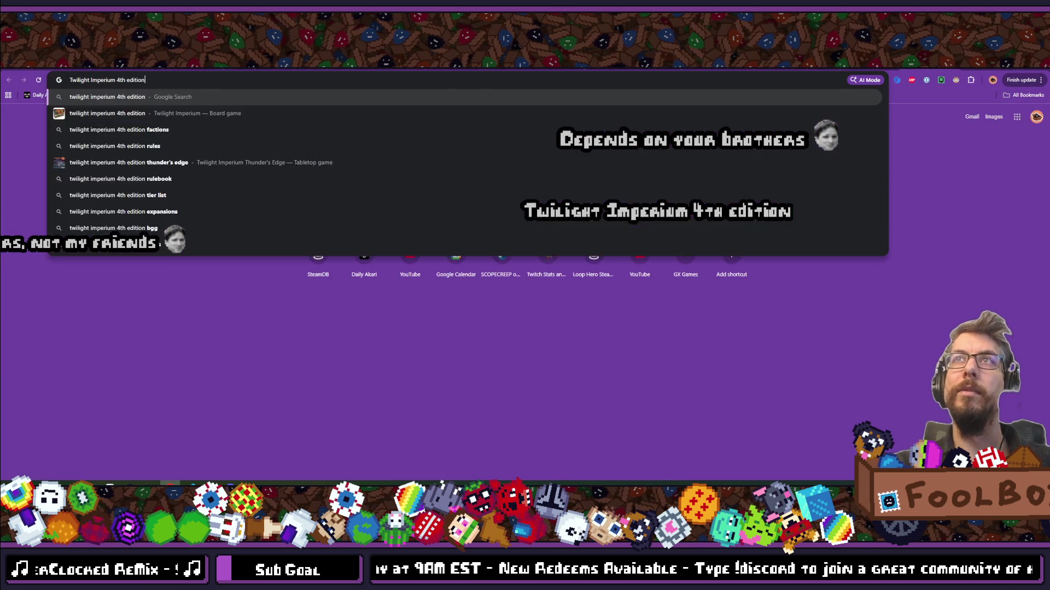
key(Return)
click(249, 218)
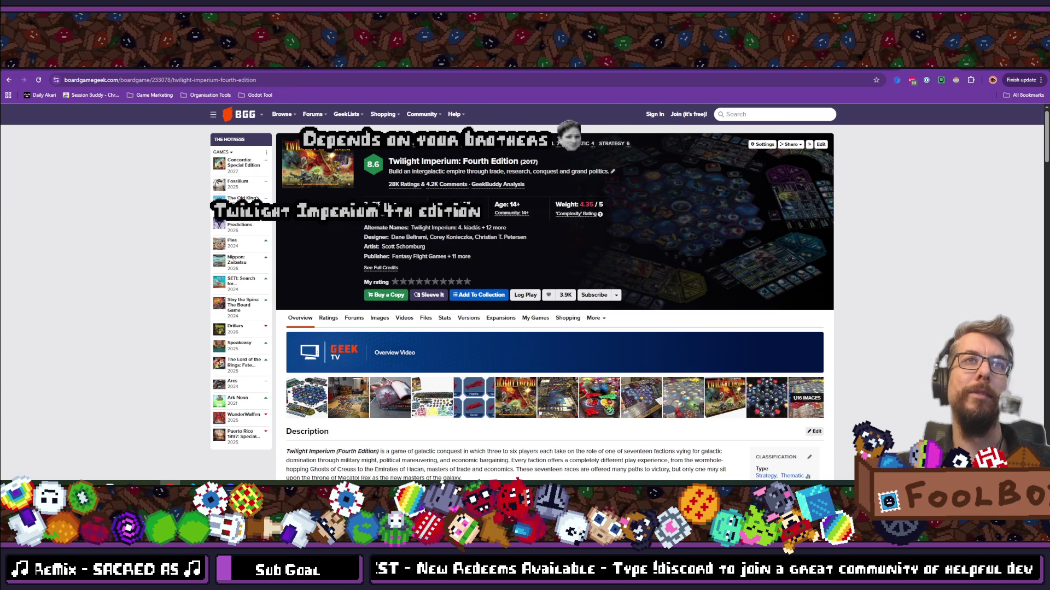
Open the game's photo gallery, page through seventeen images, then return to Godot.
scroll(361, 295, down, 2)
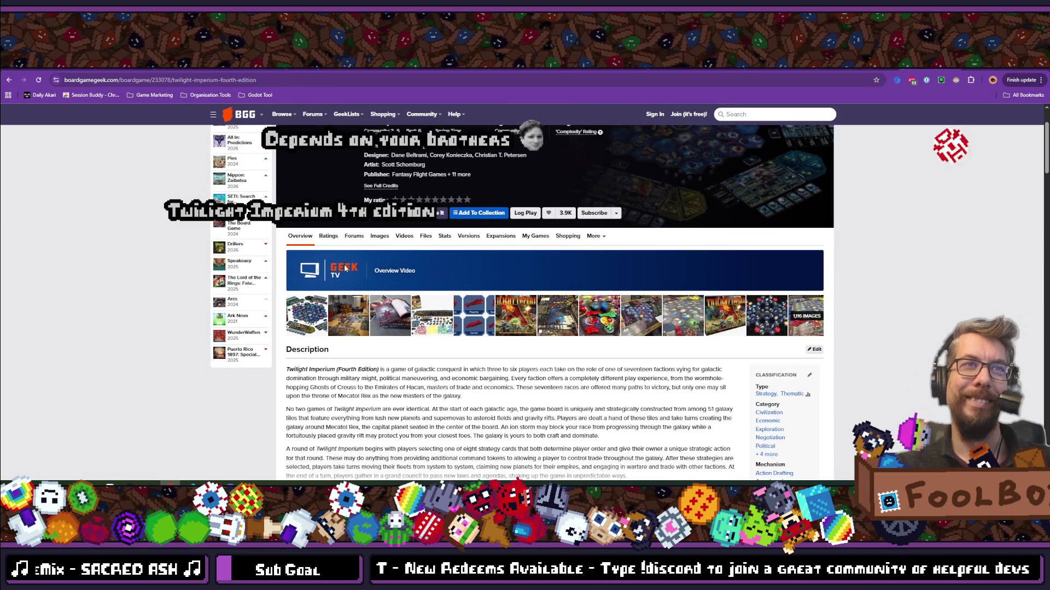
click(367, 320)
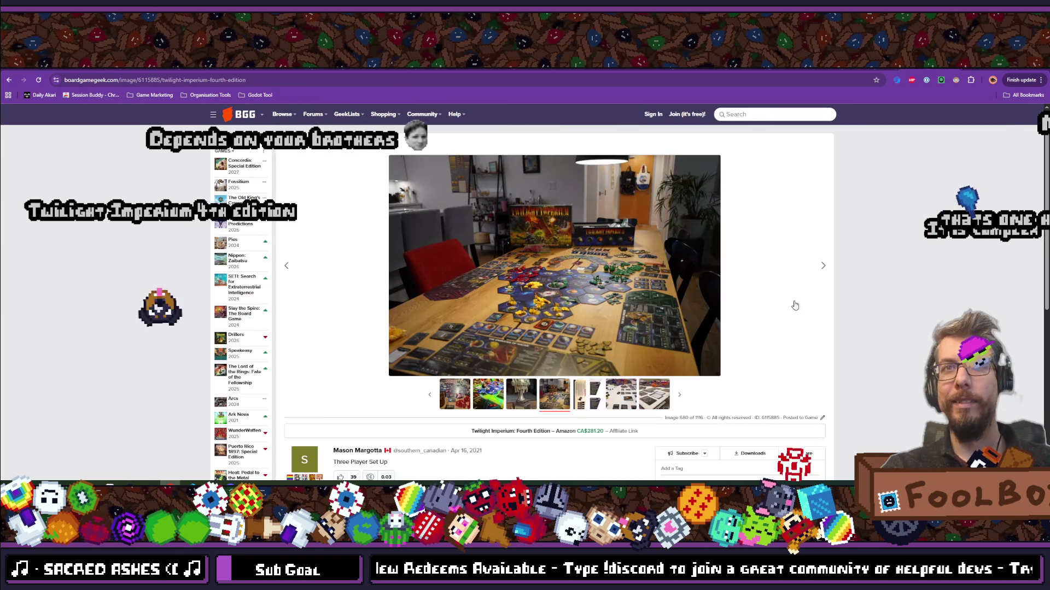
click(818, 267)
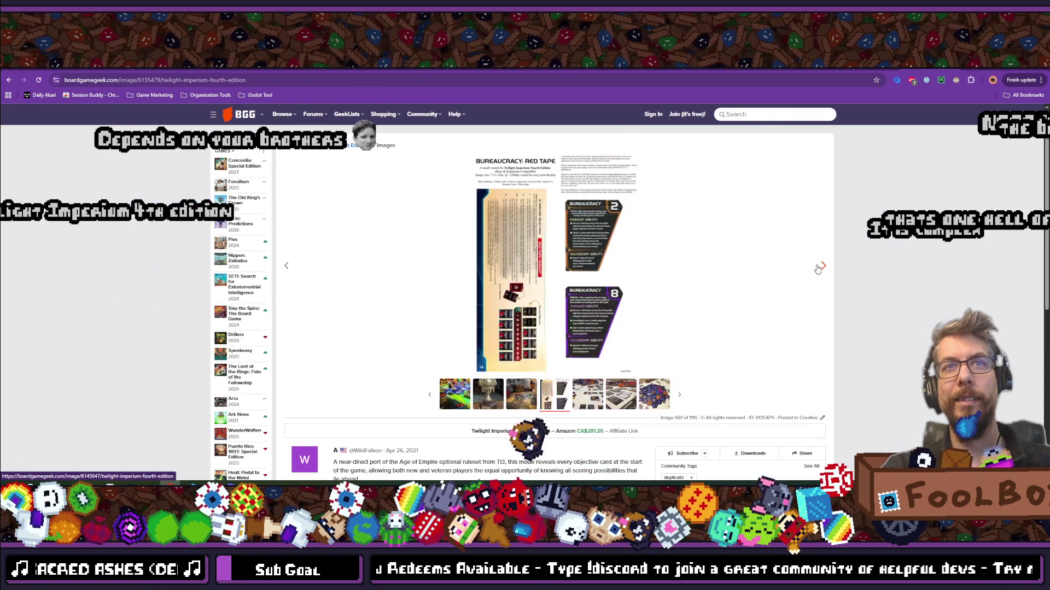
click(818, 267)
click(818, 267)
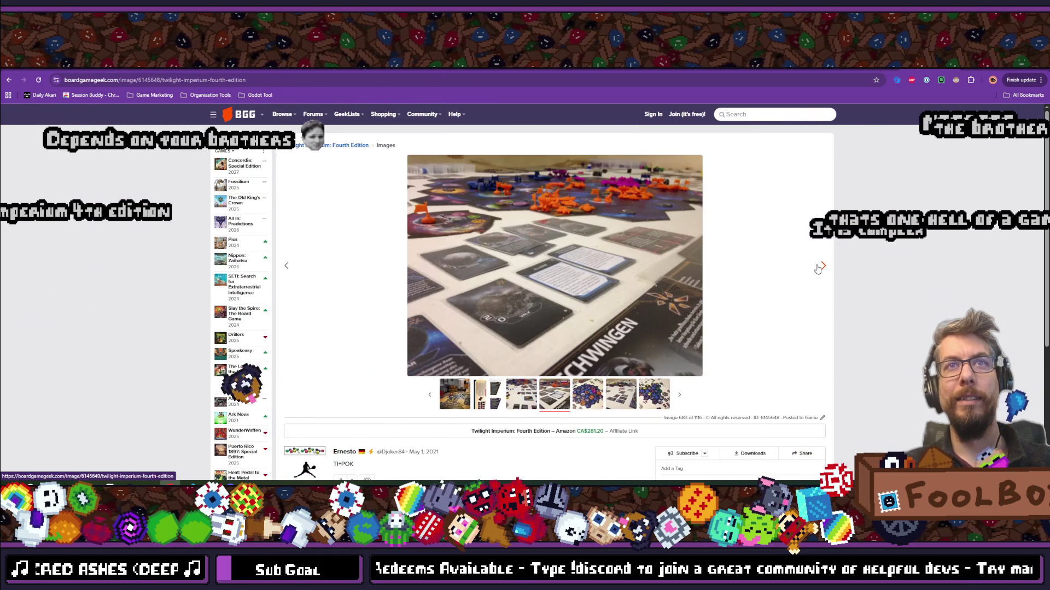
click(818, 267)
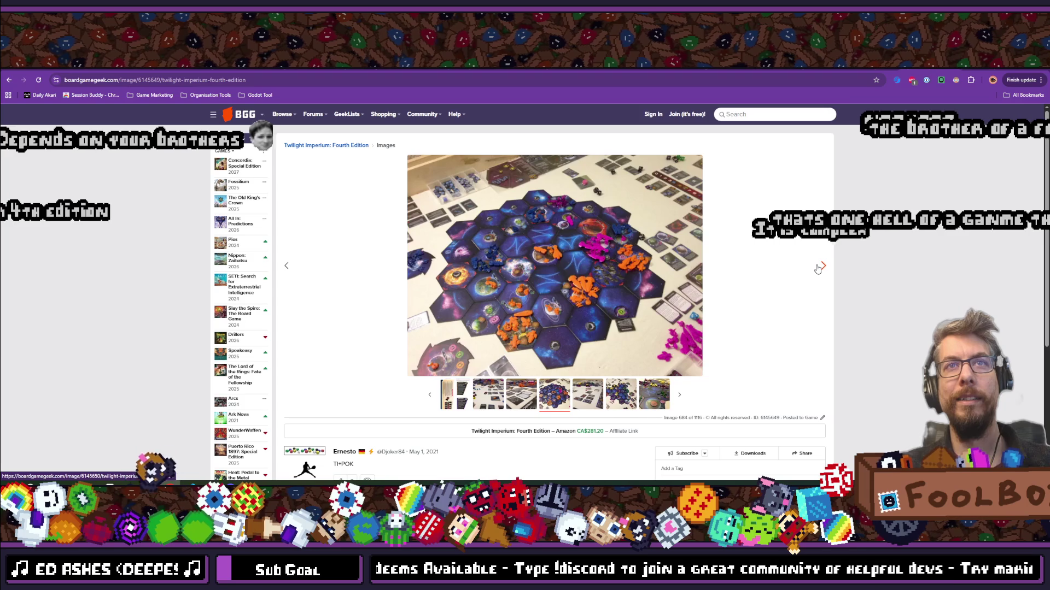
click(819, 267)
click(818, 267)
click(818, 267)
click(818, 267)
click(818, 268)
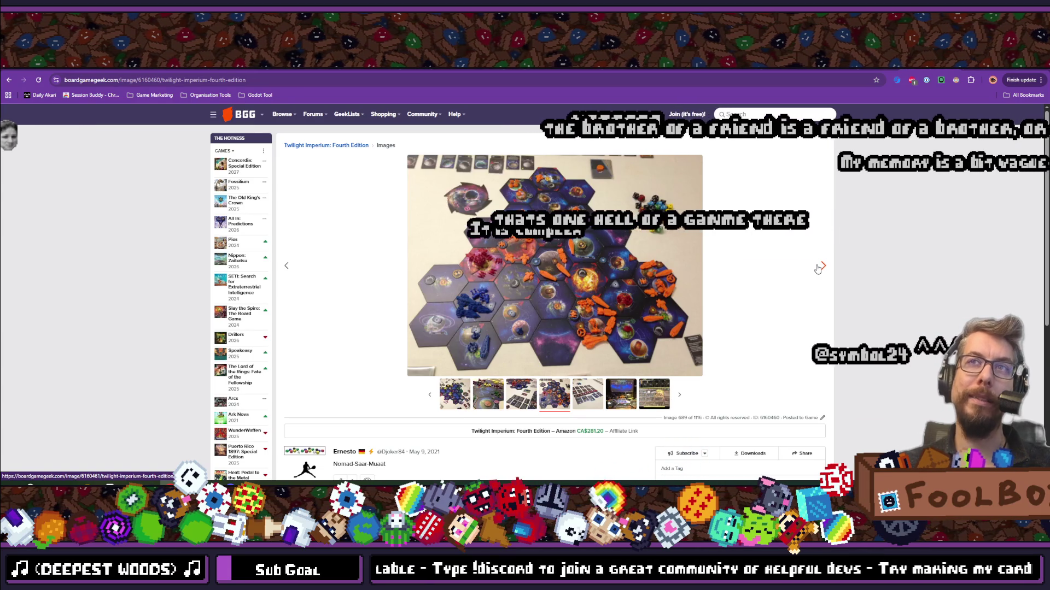
click(819, 267)
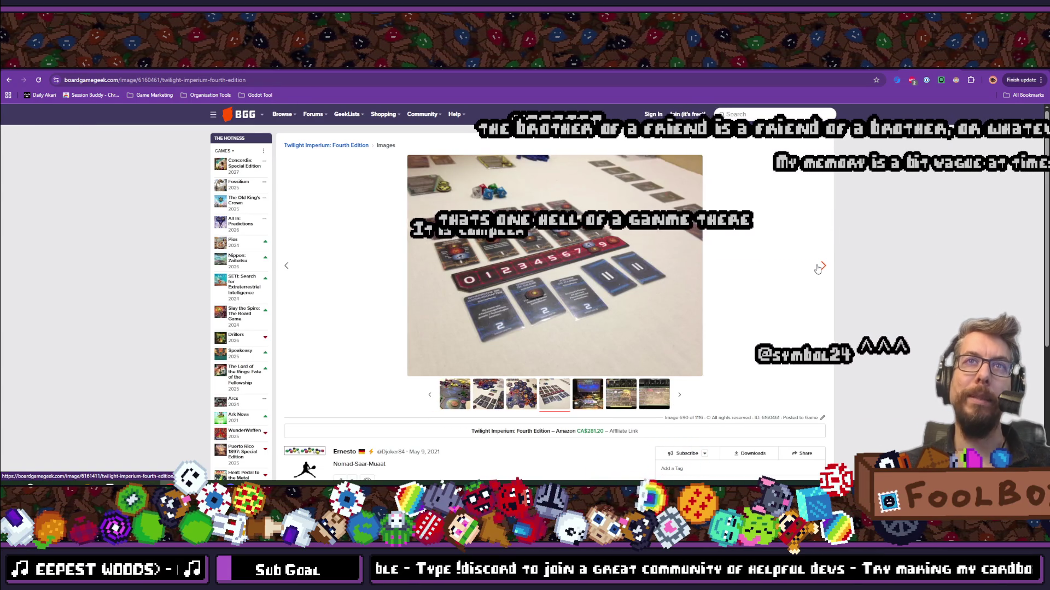
click(819, 267)
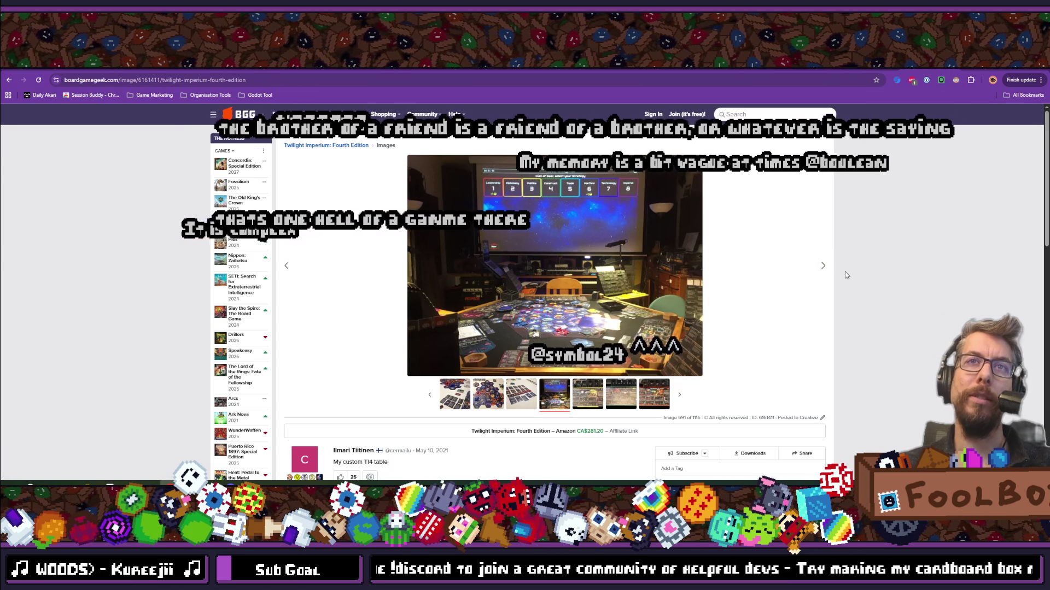
click(823, 268)
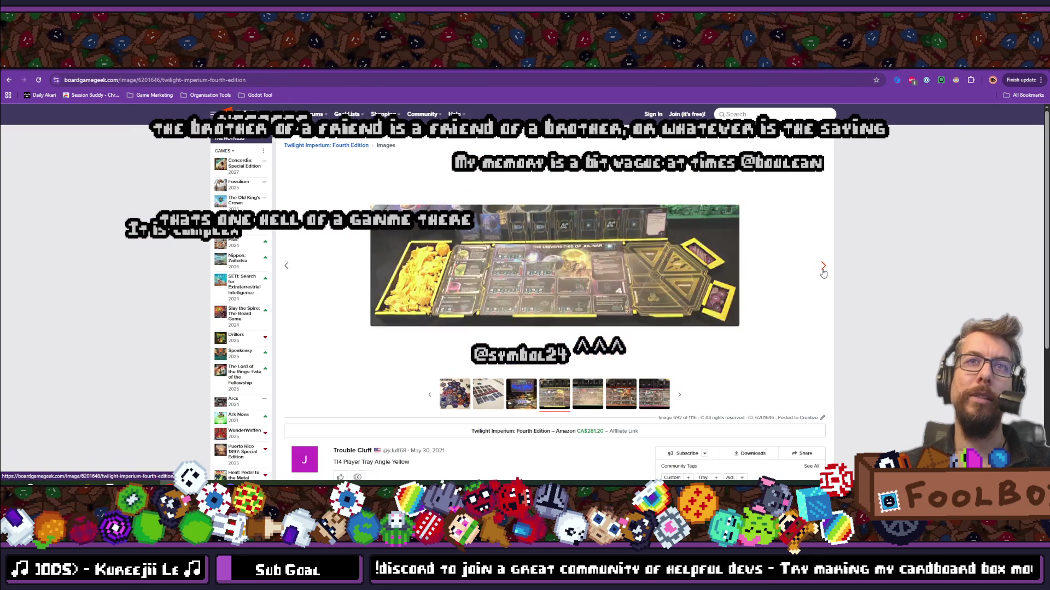
click(823, 268)
click(822, 268)
click(823, 268)
click(822, 268)
click(822, 268)
click(823, 268)
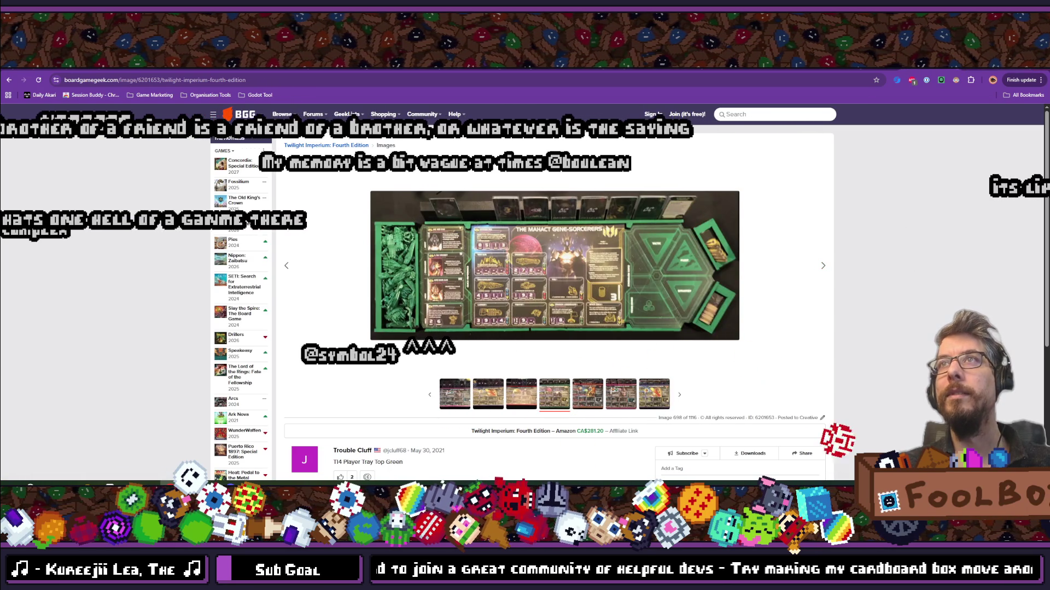
key(alt+Tab)
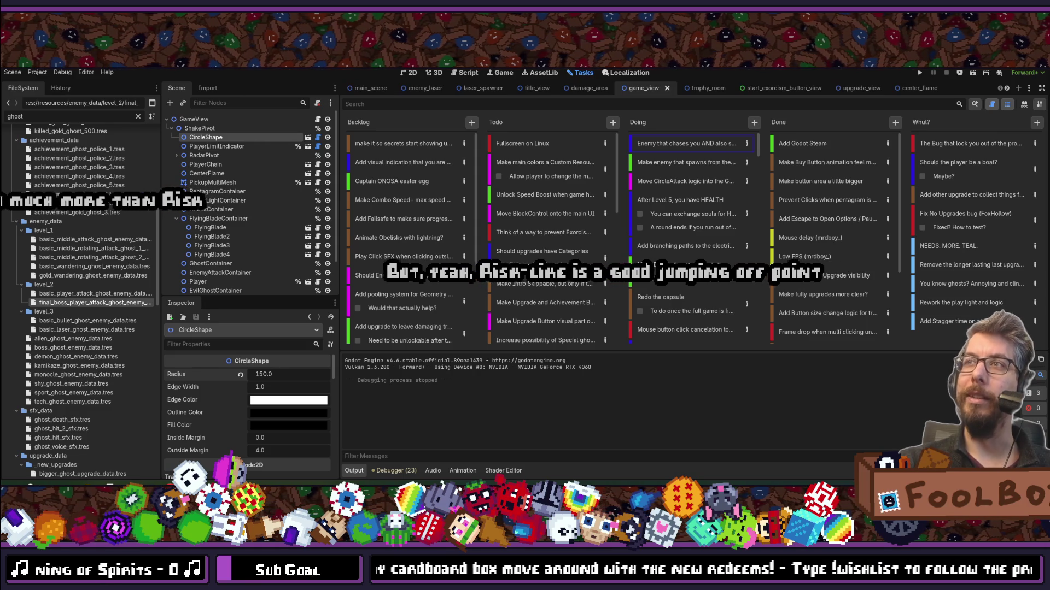
Open and cancel Godot's Quick Open twice, then open a new empty browser tab.
key(shift+alt+o)
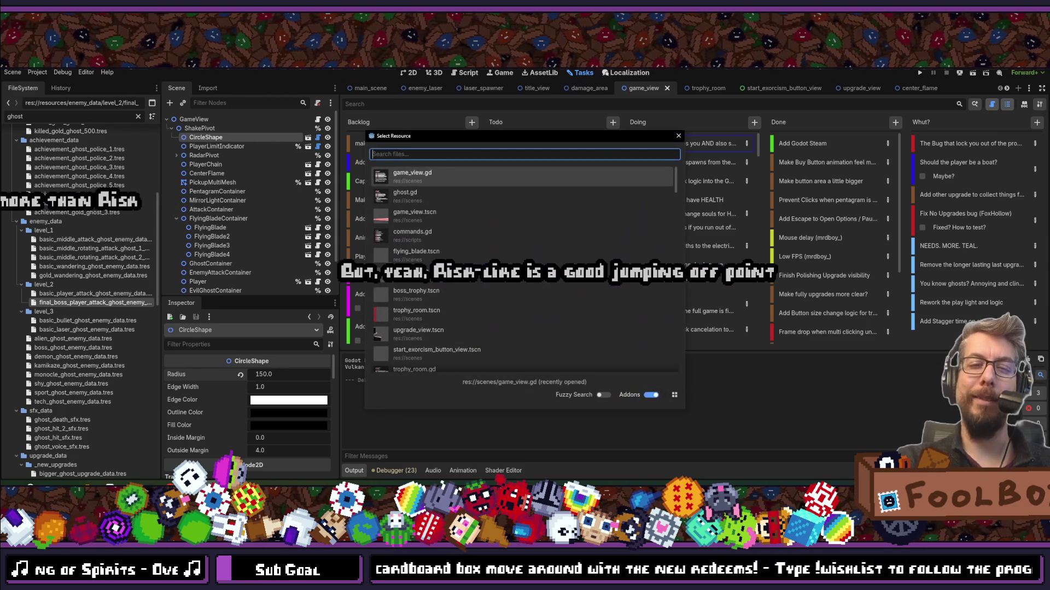
key(Escape)
key(shift+alt+o)
key(Escape)
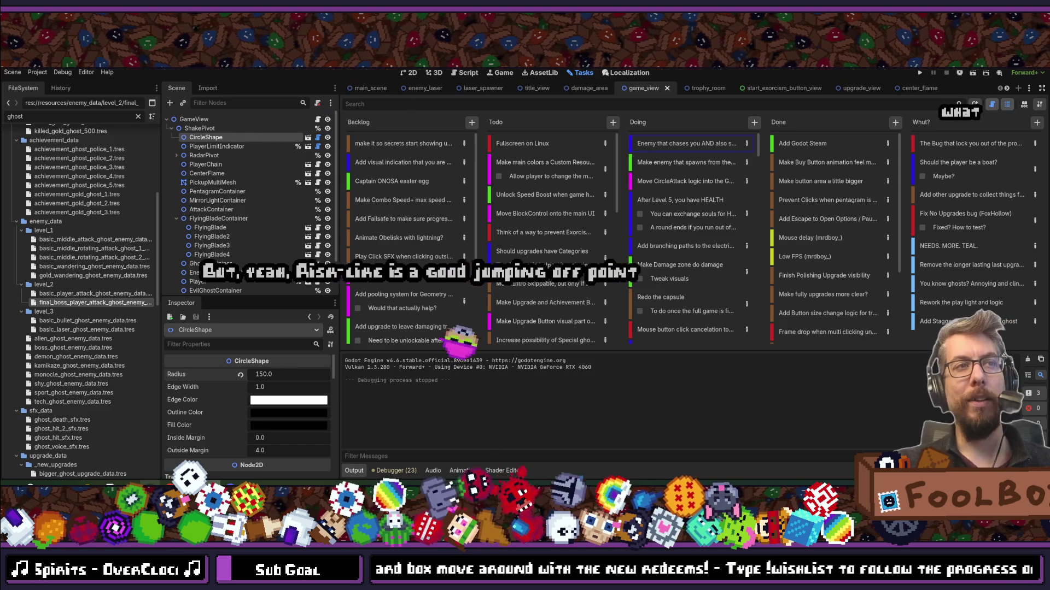
key(alt+Tab)
key(ctrl+t)
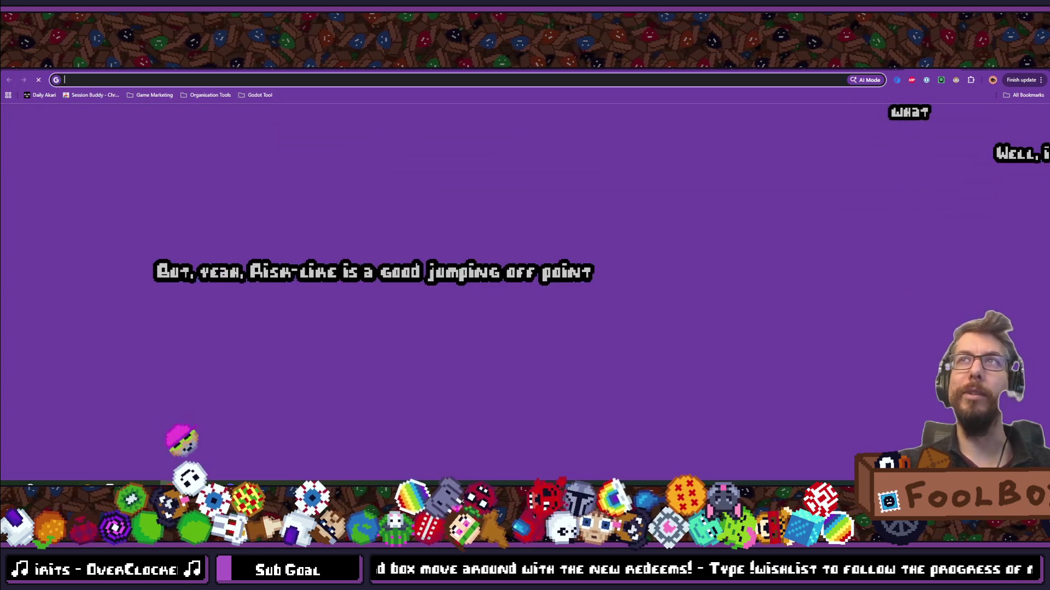
Search Google for 'vertical limit' and show the image results.
text(vertical limit)
key(Return)
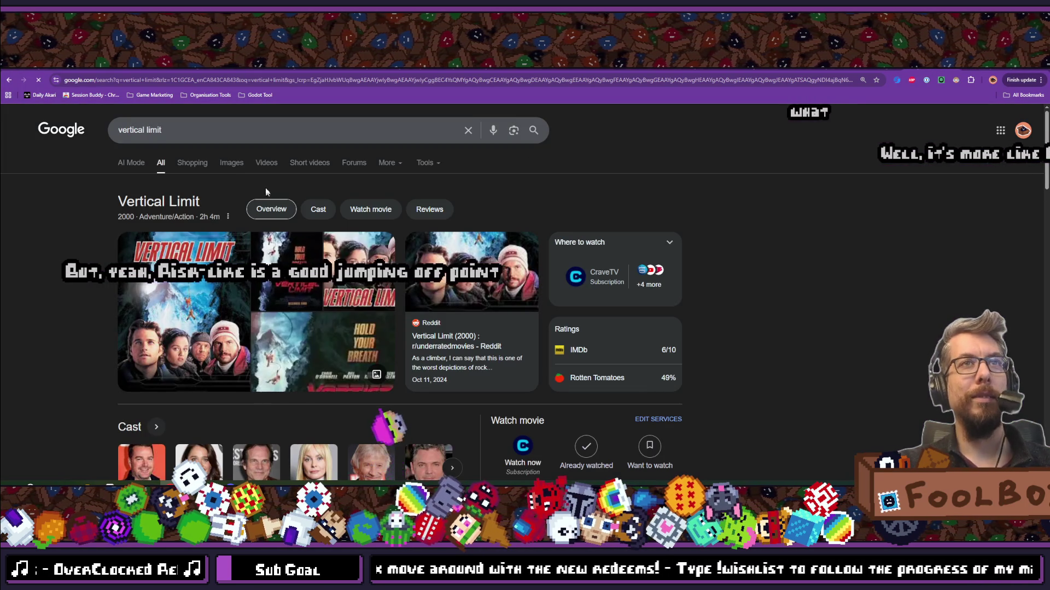
click(230, 164)
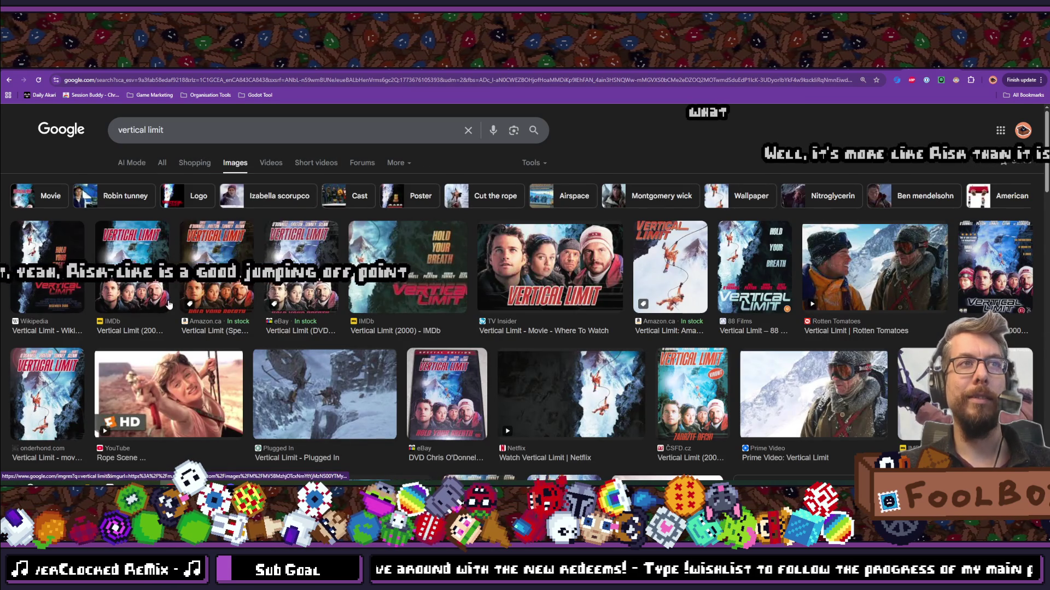
Preview the IMDb and onderhond.com images, visit onderhond's Vertical Limit review, then go back.
click(157, 262)
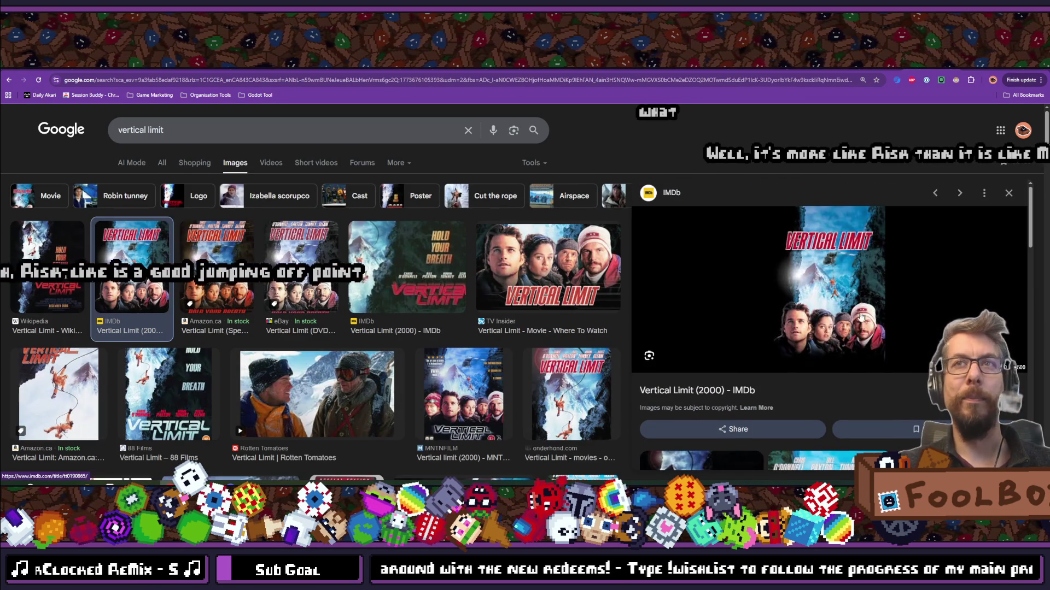
click(563, 395)
click(826, 263)
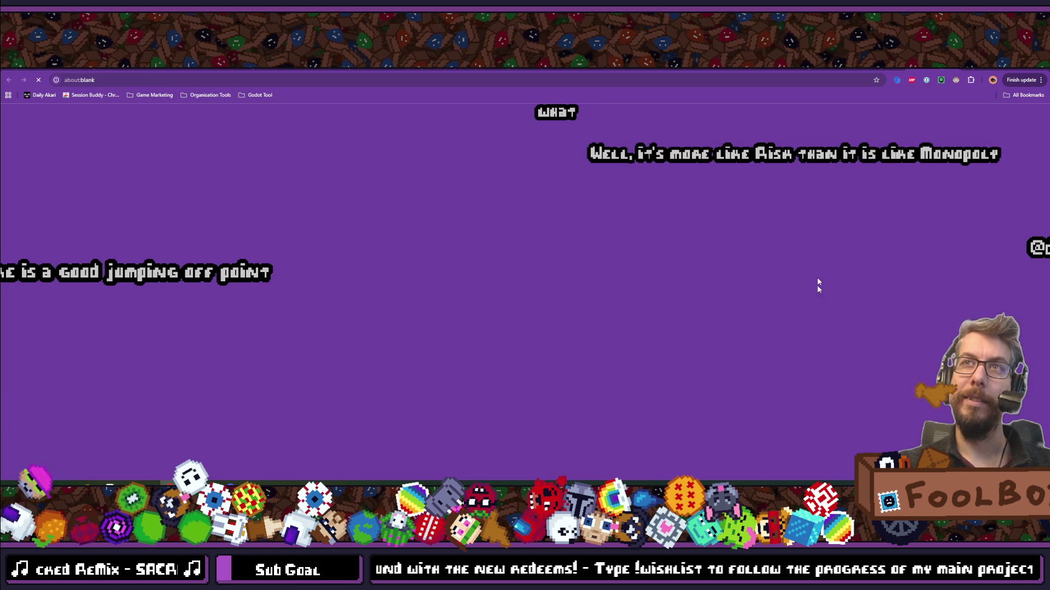
click(953, 68)
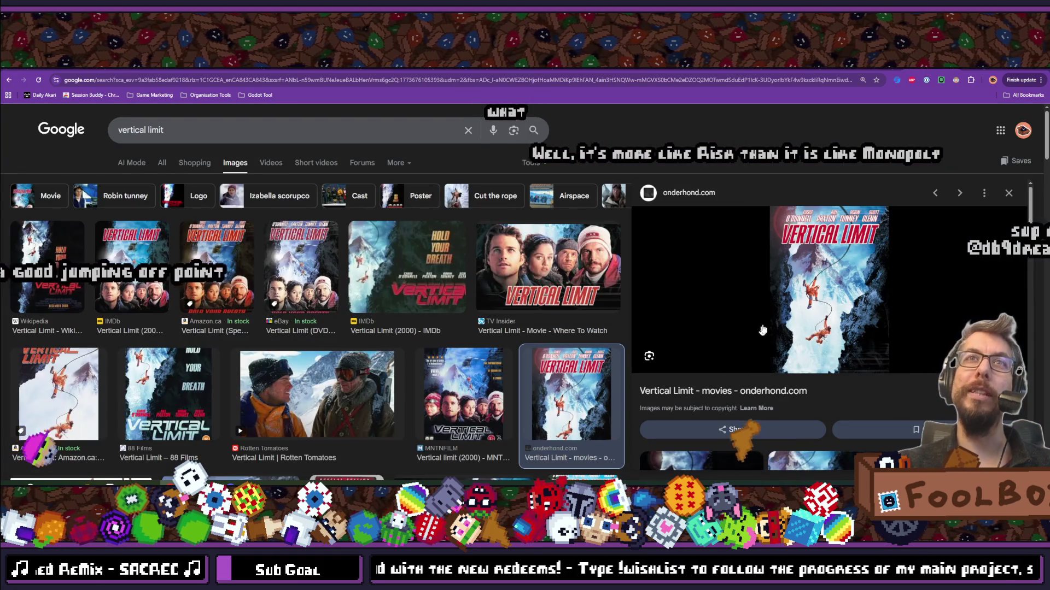
click(818, 283)
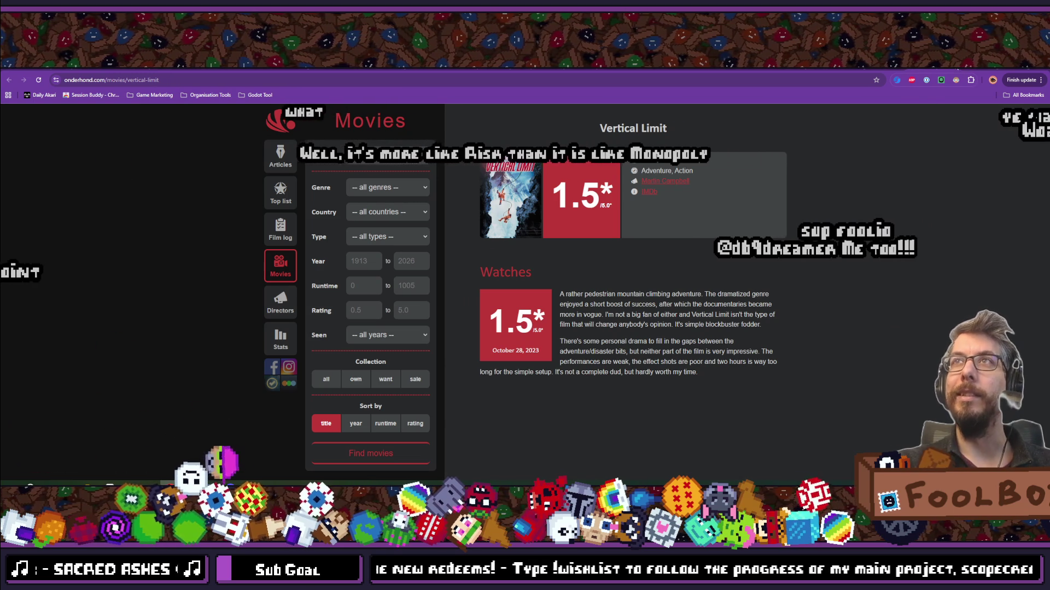
key(alt+Left)
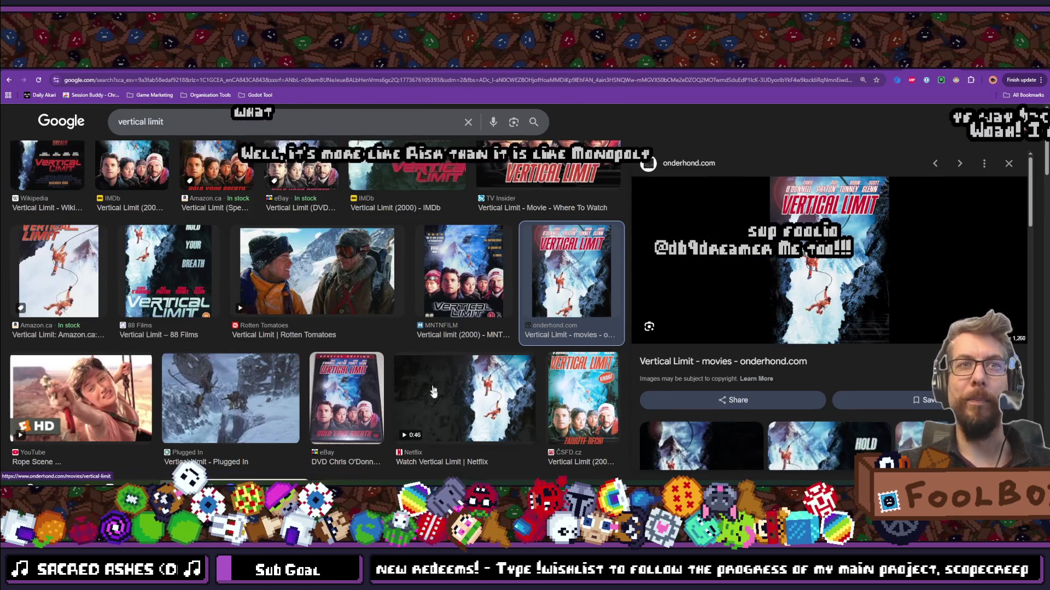
Scroll the Vertical Limit image results, previewing the Plugged In and MNTNFILM images.
scroll(160, 280, down, 2)
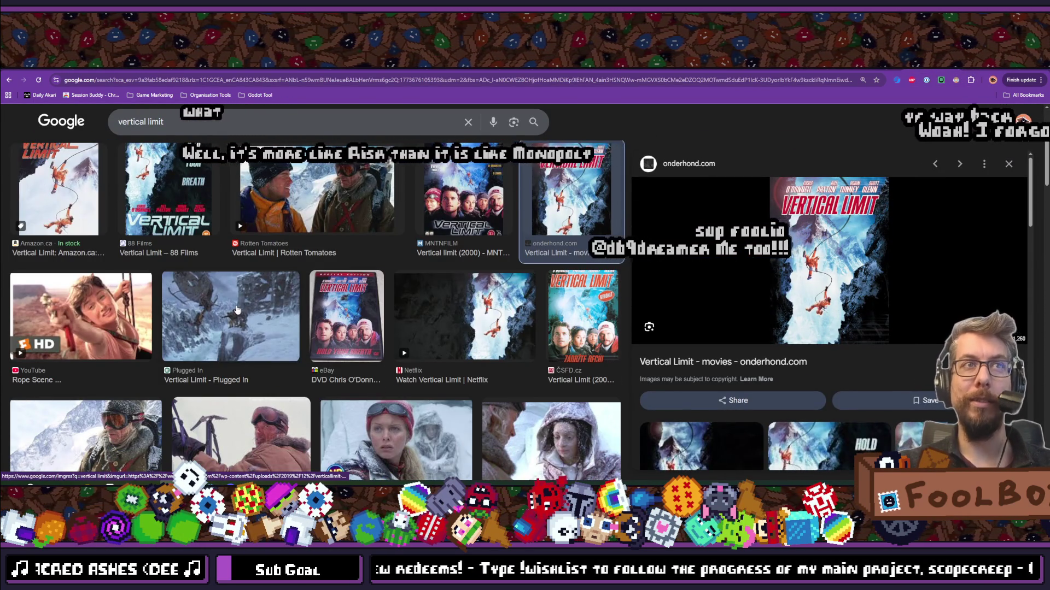
click(233, 318)
scroll(238, 323, down, 2)
scroll(239, 323, down, 2)
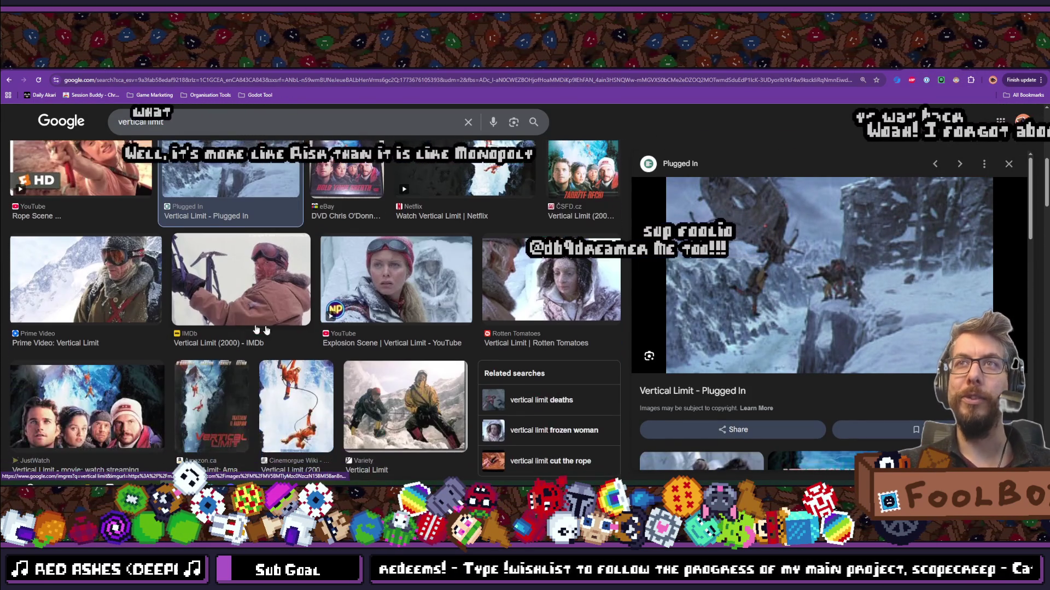
scroll(344, 344, down, 2)
scroll(350, 347, down, 6)
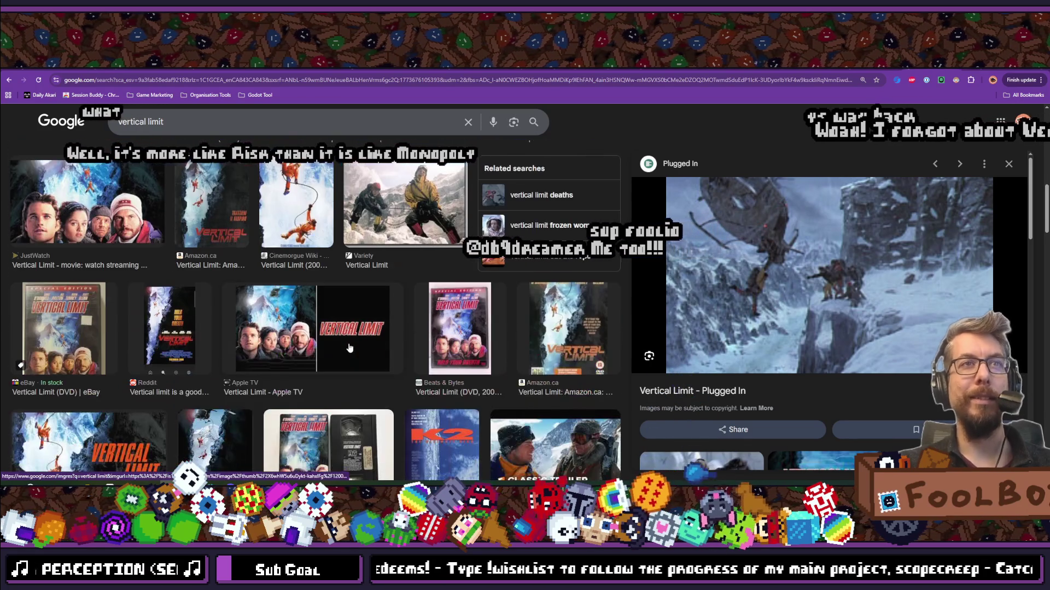
scroll(349, 348, down, 2)
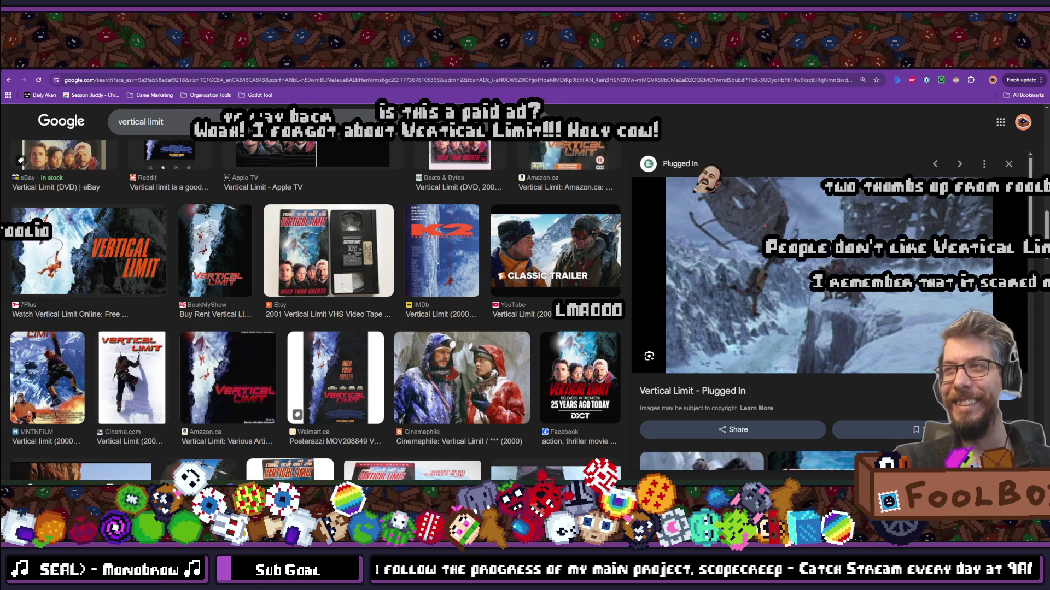
scroll(464, 318, down, 2)
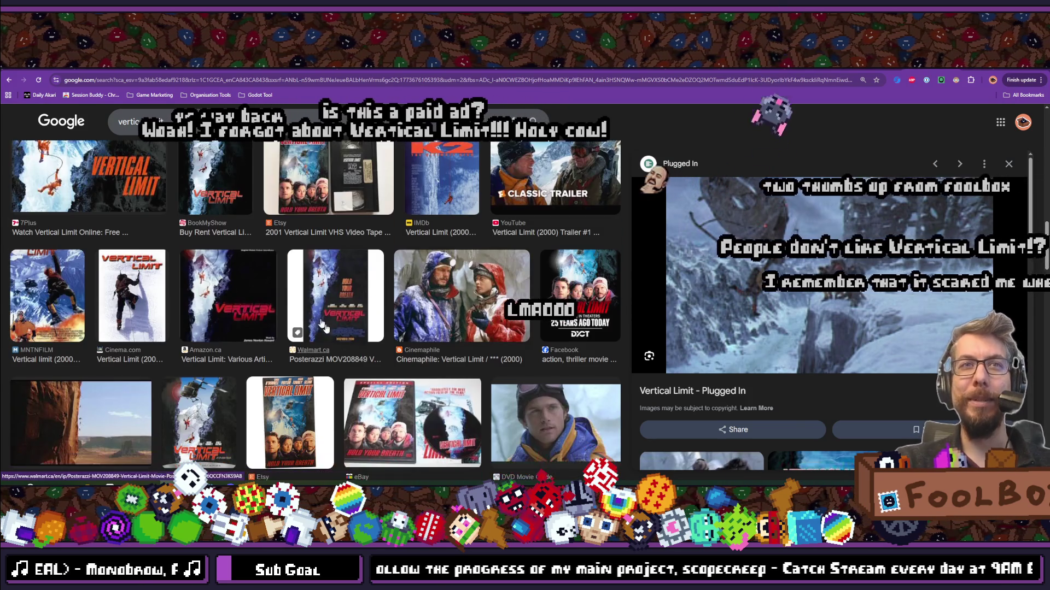
scroll(167, 319, down, 1)
click(198, 383)
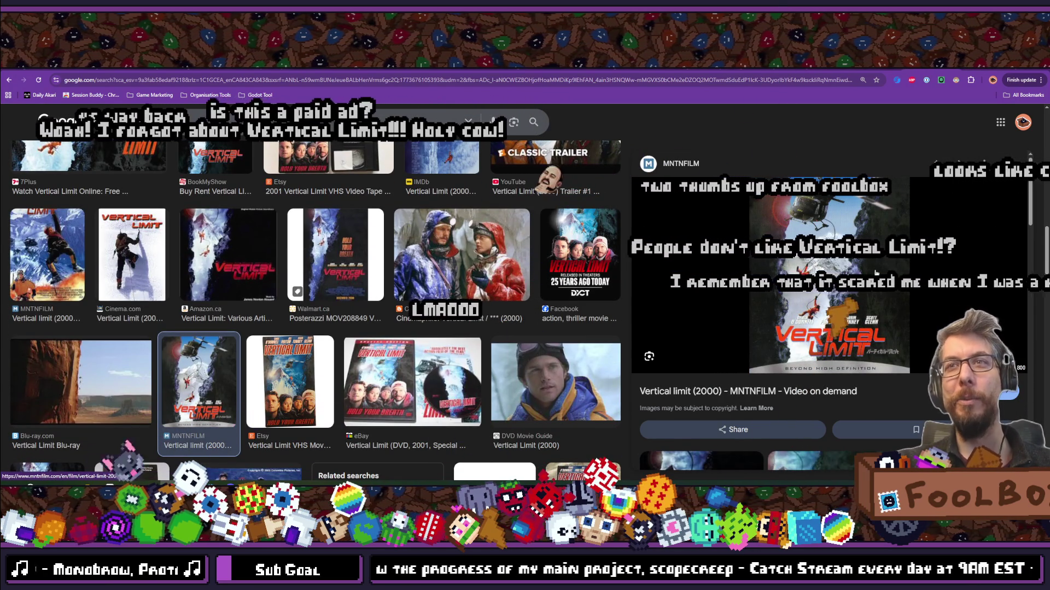
Preview the Vertical Limit (2000) group photo, then the Unreasonably Dangerous Onion Rings GIF.
scroll(304, 254, down, 4)
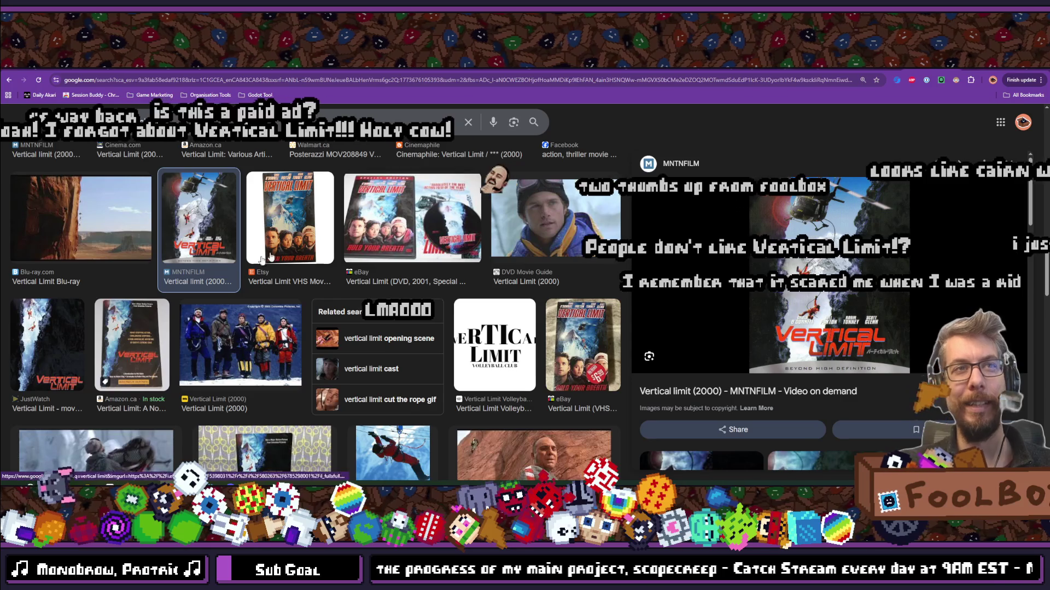
click(200, 358)
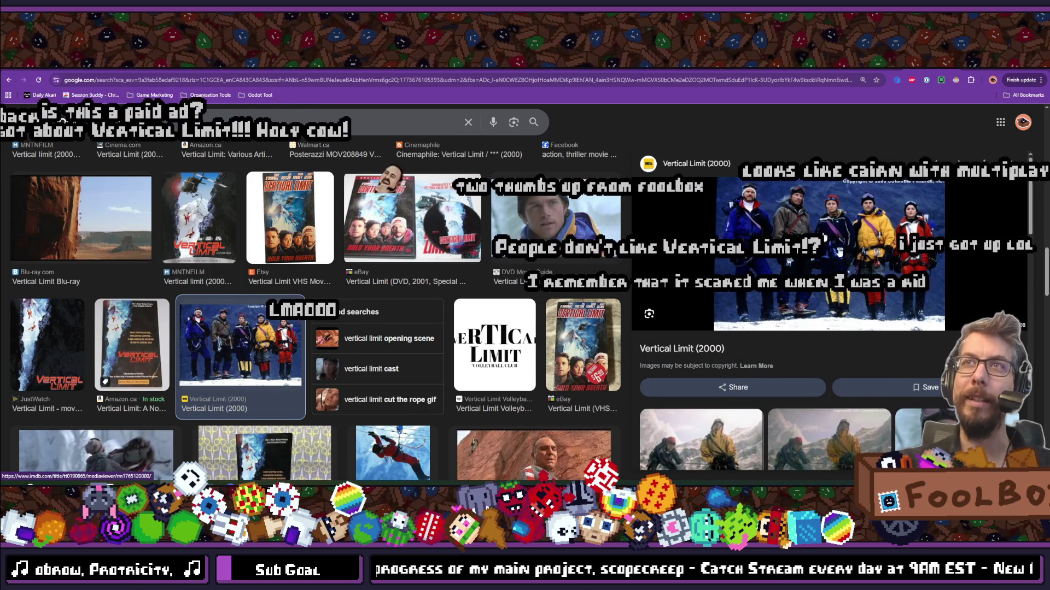
scroll(360, 349, down, 3)
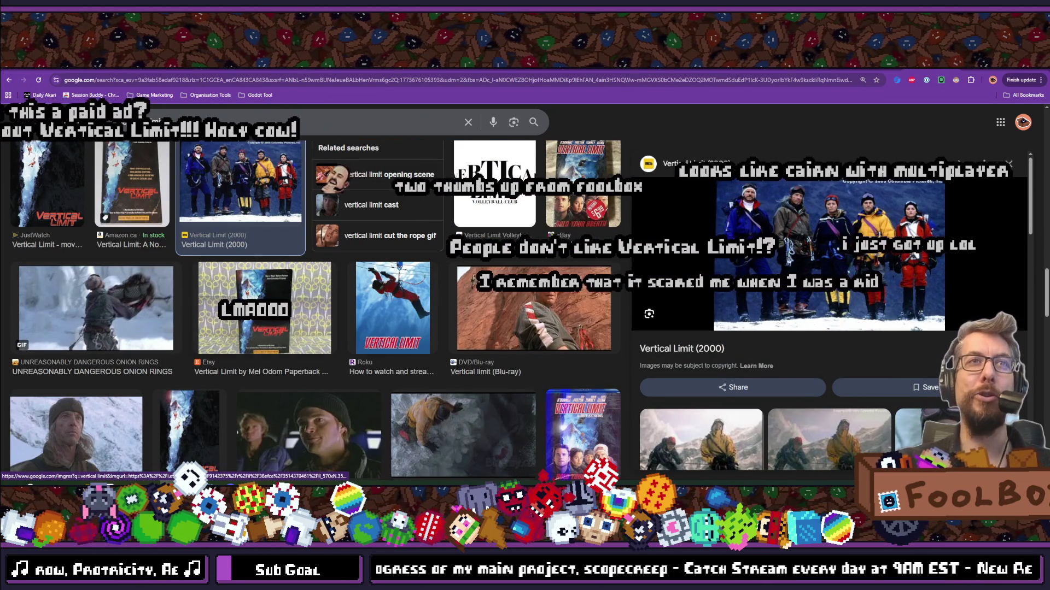
click(134, 302)
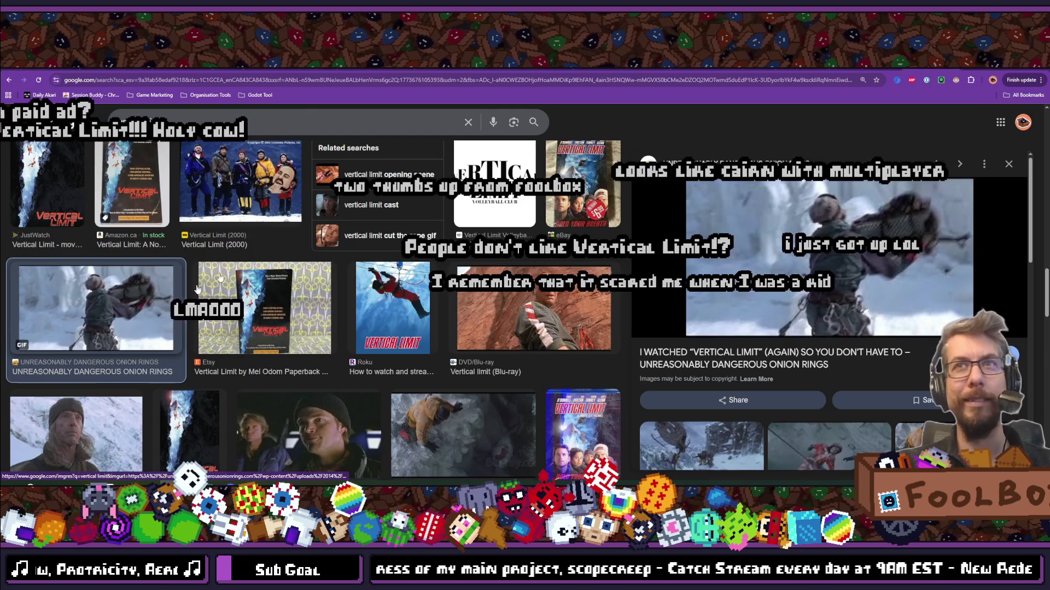
scroll(254, 253, down, 3)
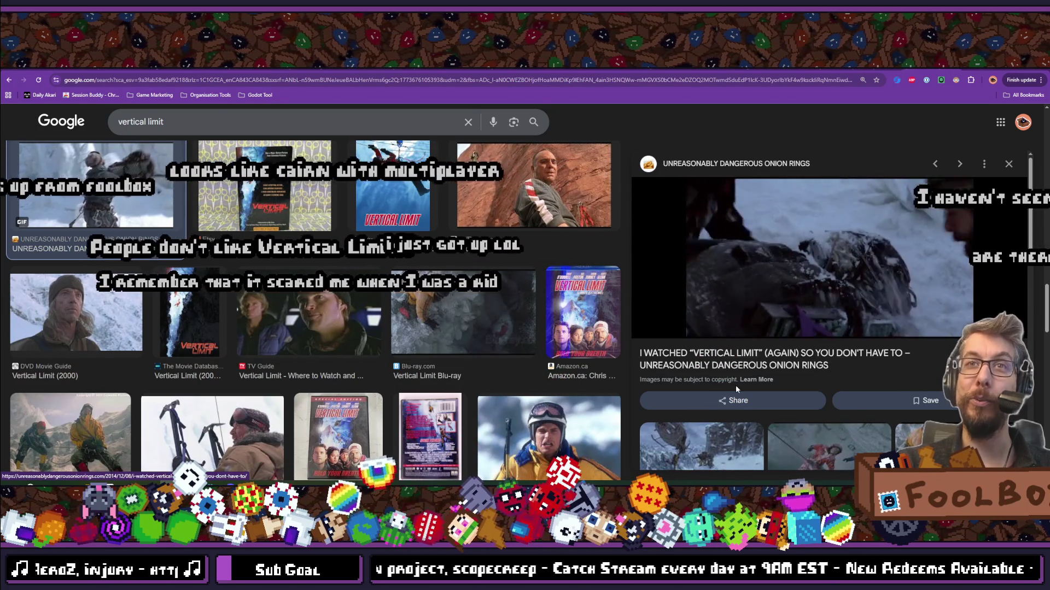
scroll(514, 340, down, 2)
scroll(509, 350, down, 3)
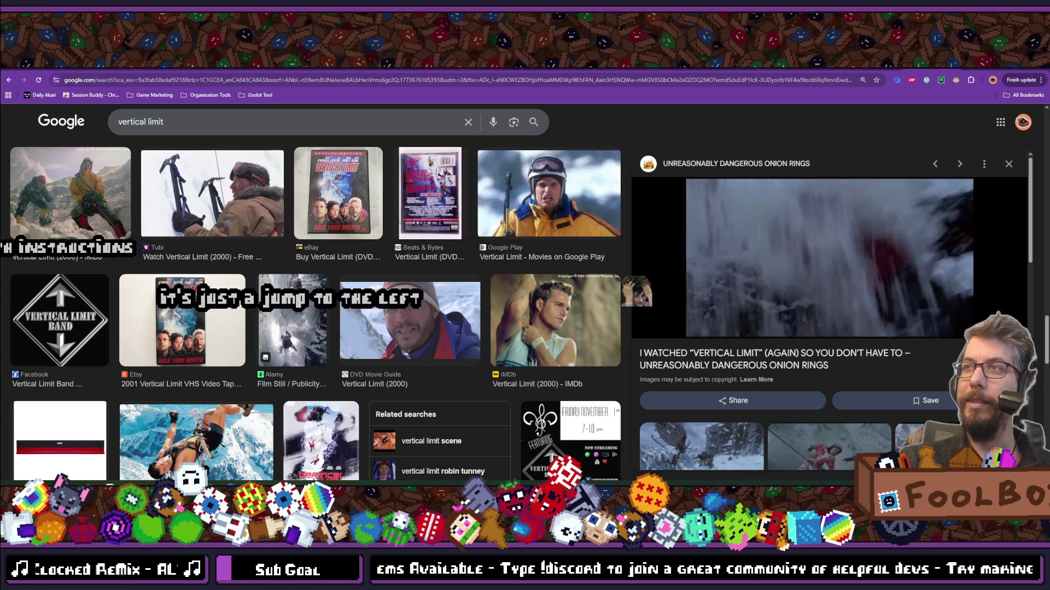
Preview the Vertical Limit | Cinema365 image from the results.
scroll(254, 310, down, 3)
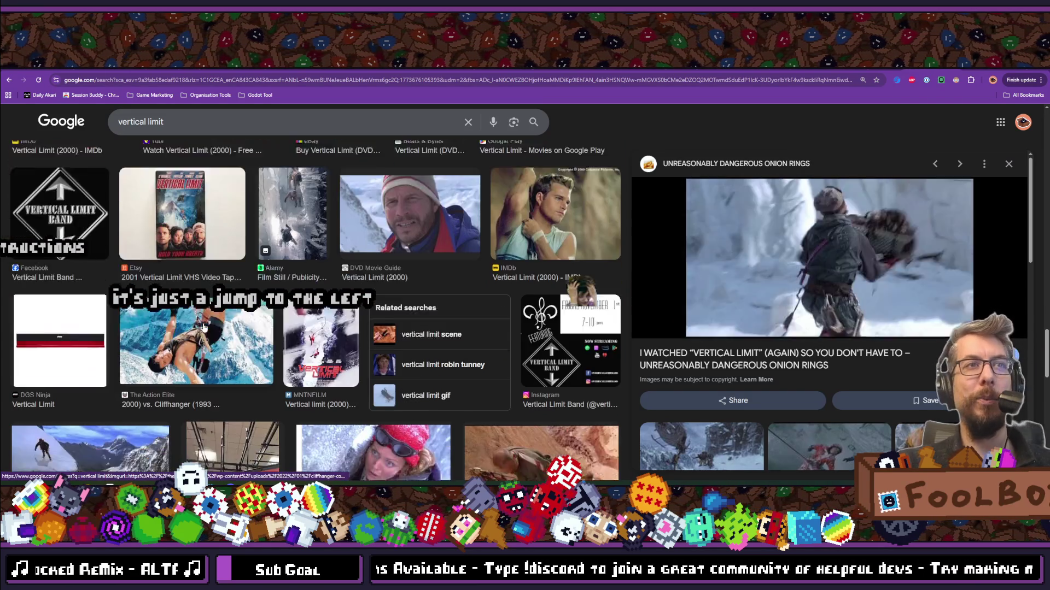
scroll(253, 309, down, 3)
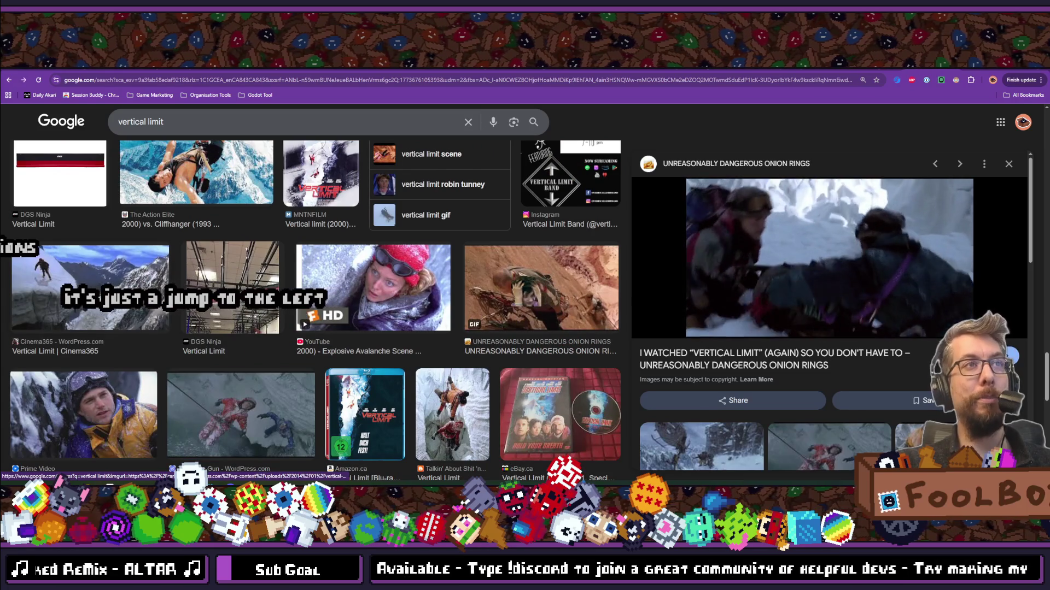
click(159, 346)
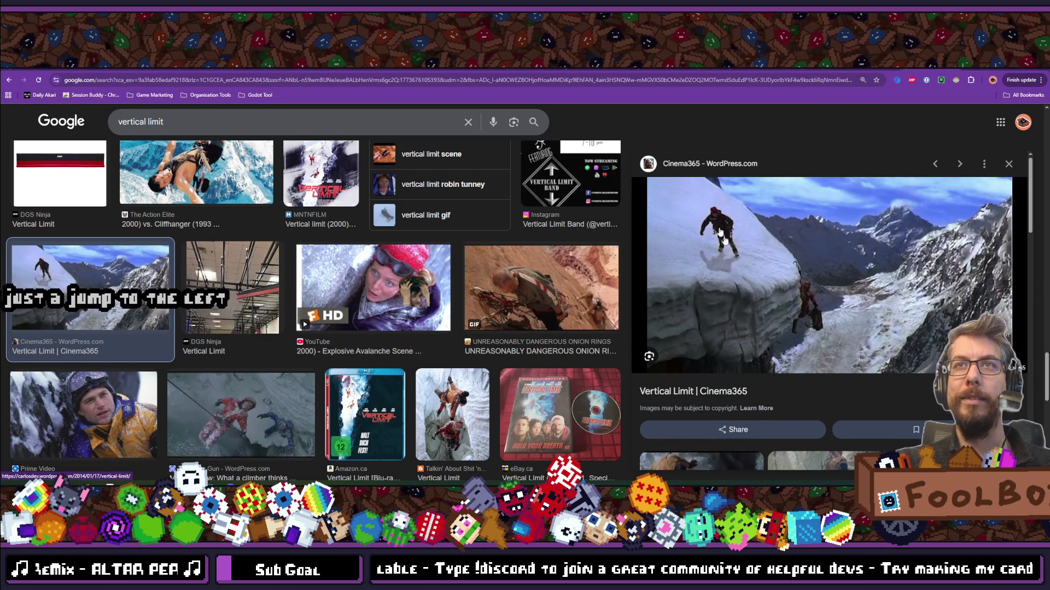
Browse further image results, then return to the Godot editor's Tasks board.
scroll(424, 342, down, 5)
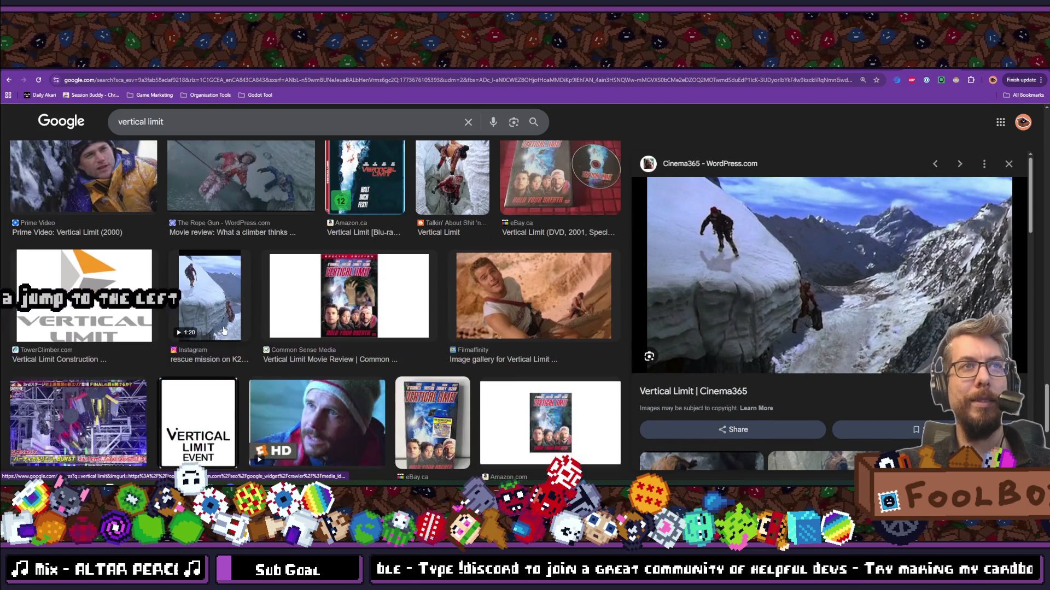
scroll(229, 372, down, 4)
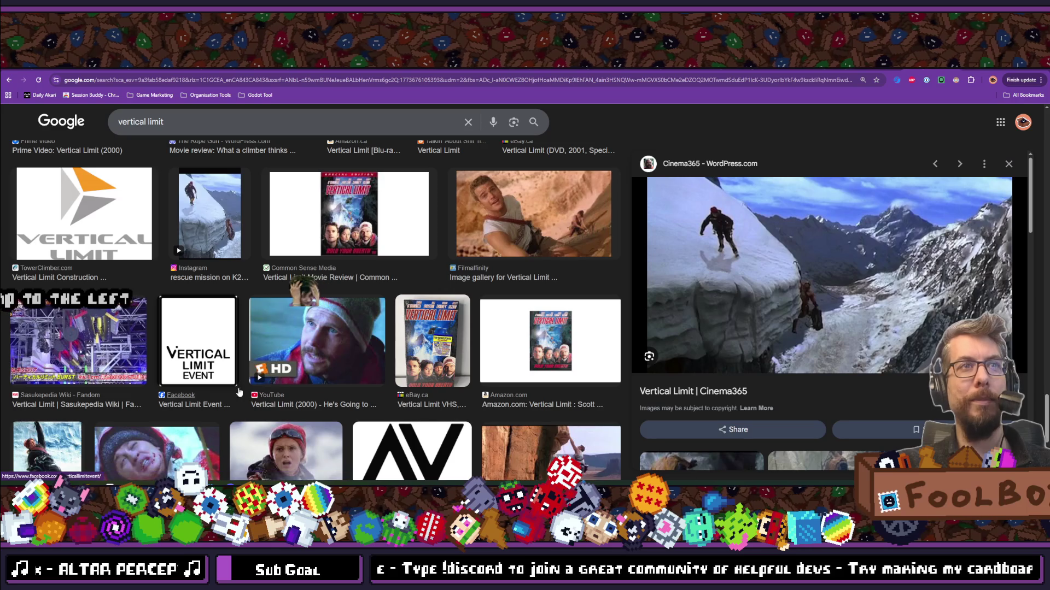
scroll(238, 392, down, 2)
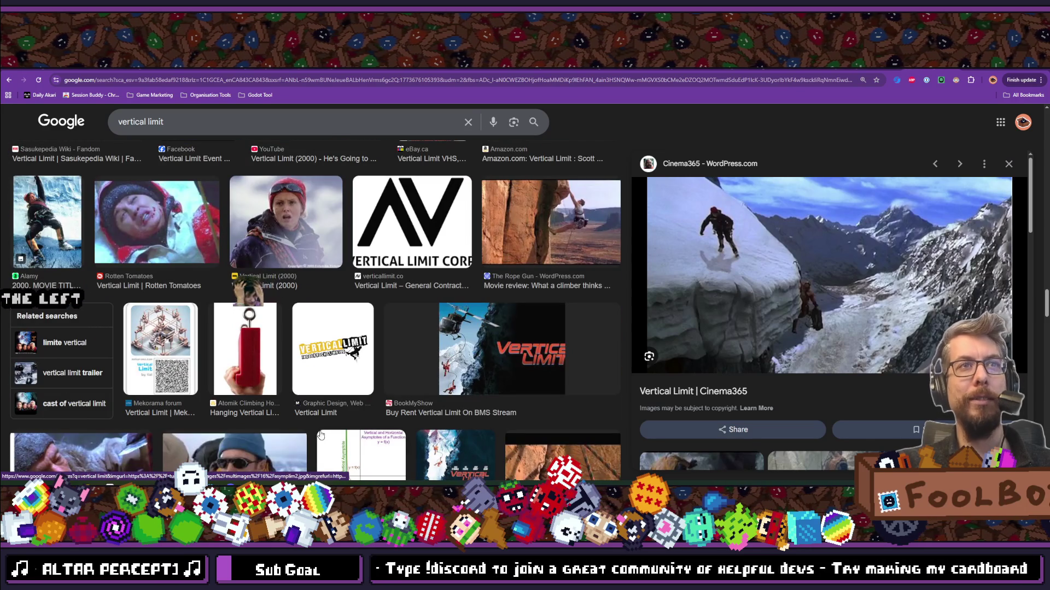
scroll(321, 434, down, 1)
scroll(321, 435, down, 3)
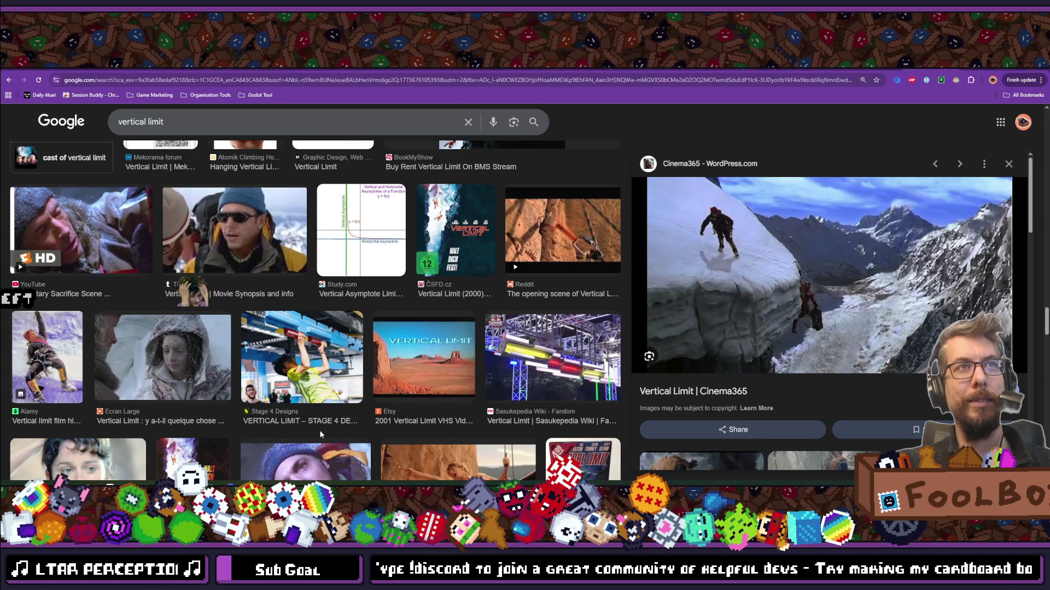
scroll(321, 434, down, 2)
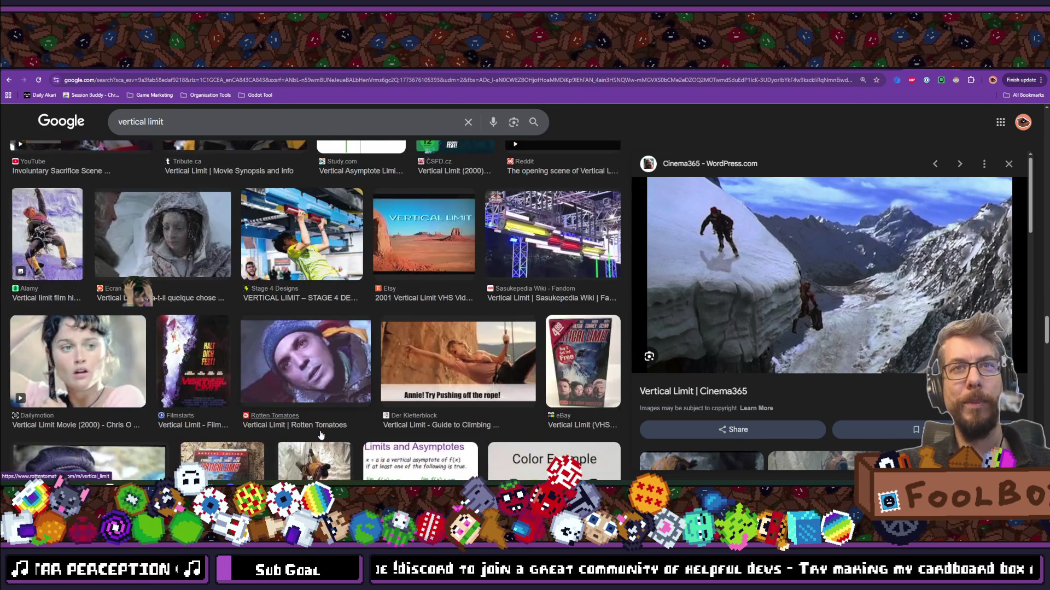
scroll(320, 434, down, 3)
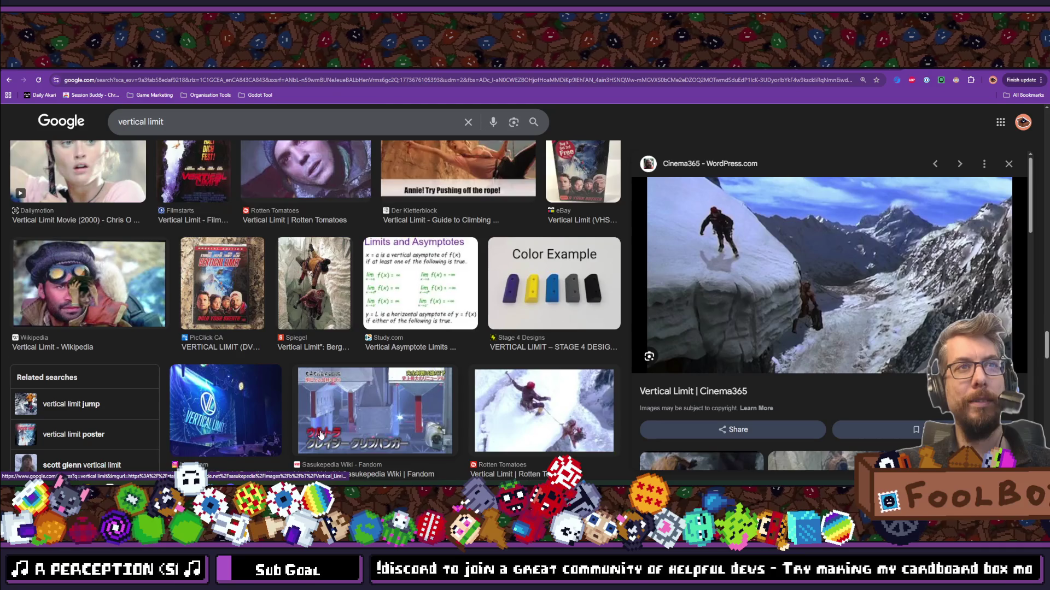
scroll(321, 435, down, 8)
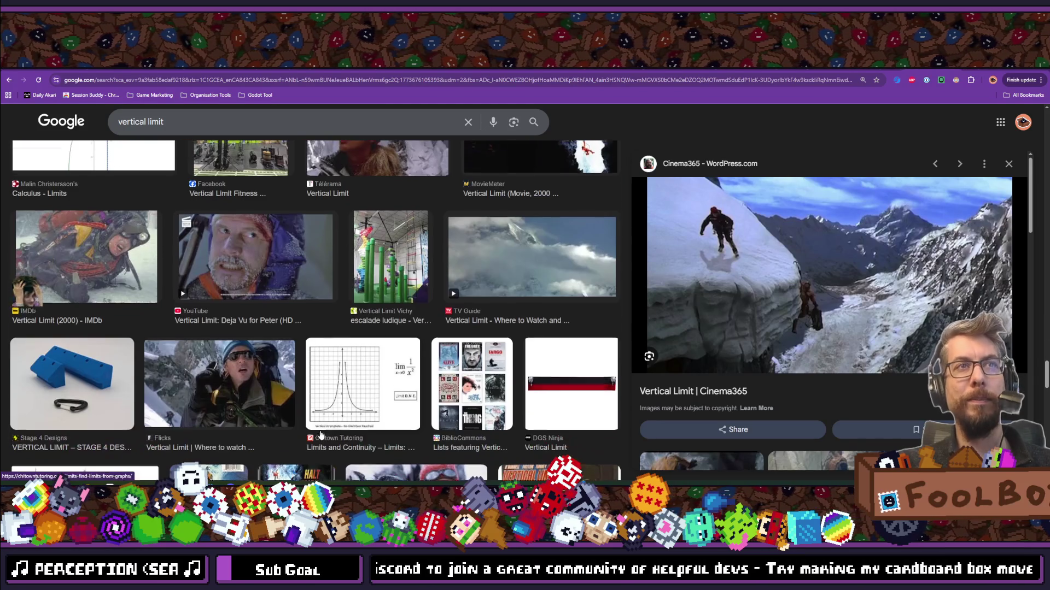
scroll(321, 435, up, 5)
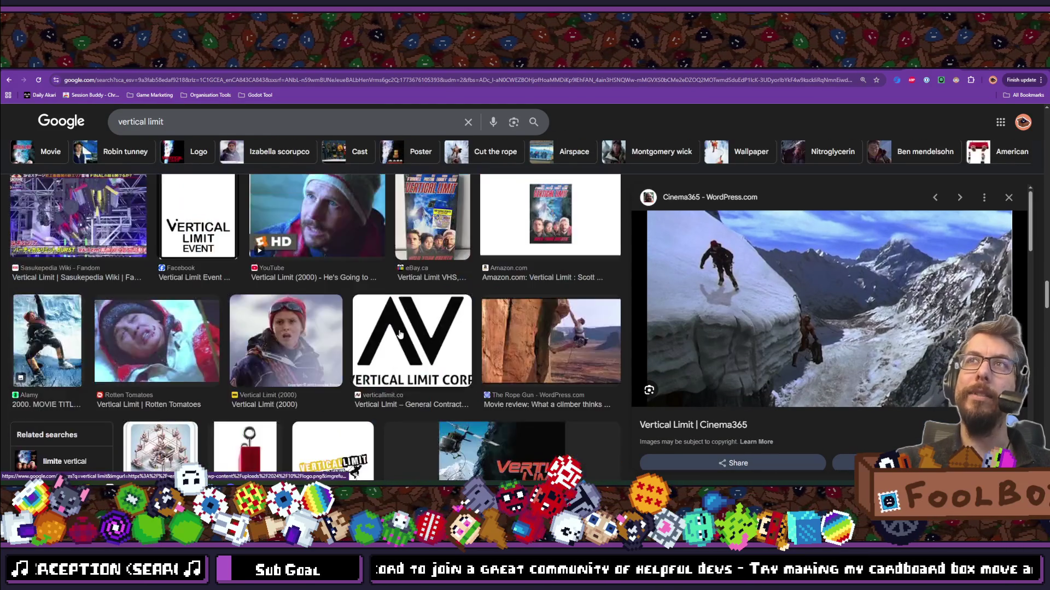
scroll(399, 334, up, 3)
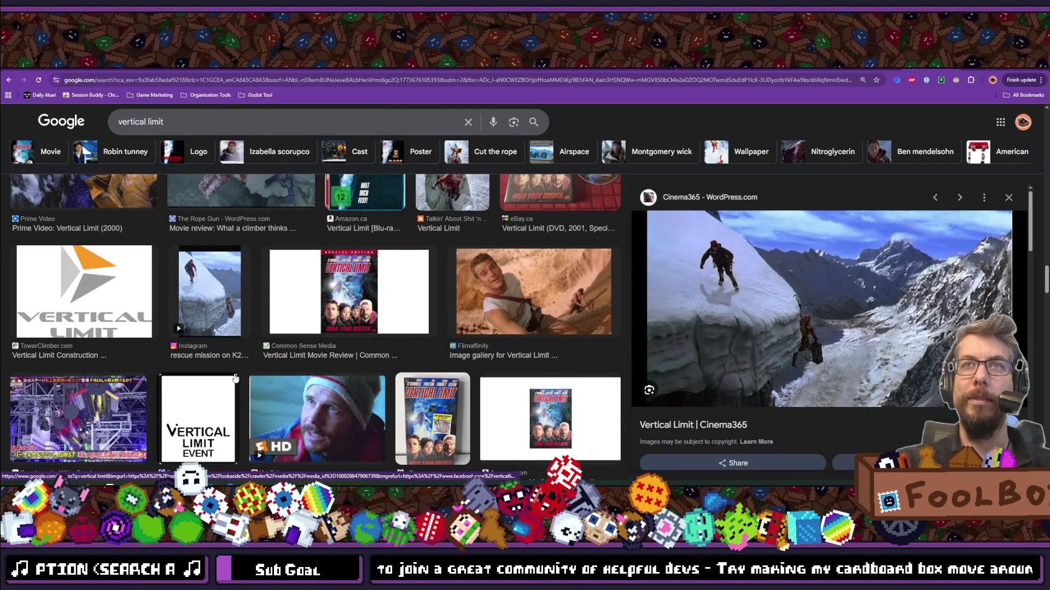
scroll(235, 377, up, 15)
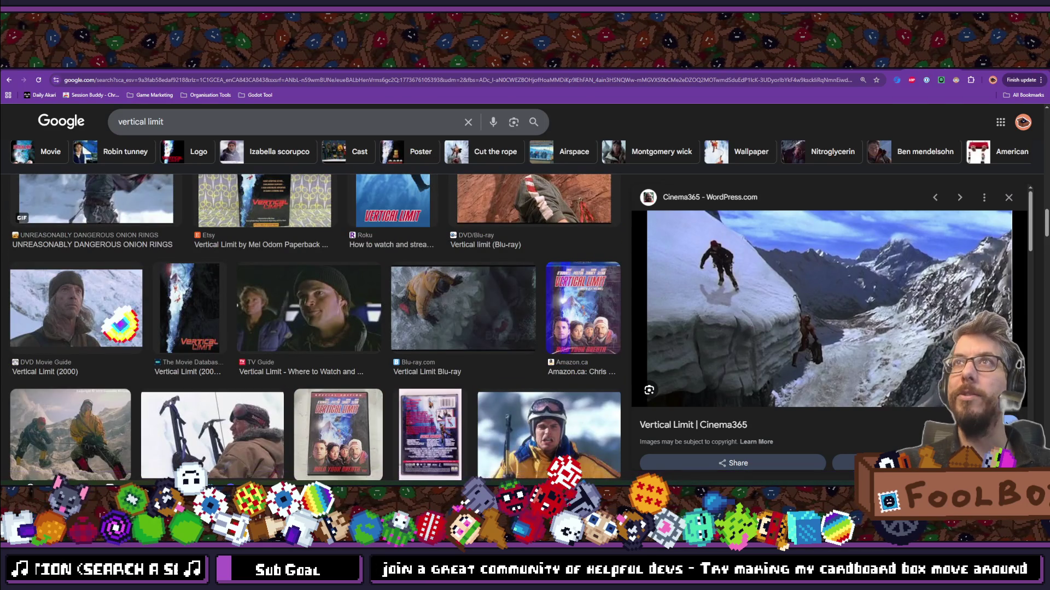
key(alt+Tab)
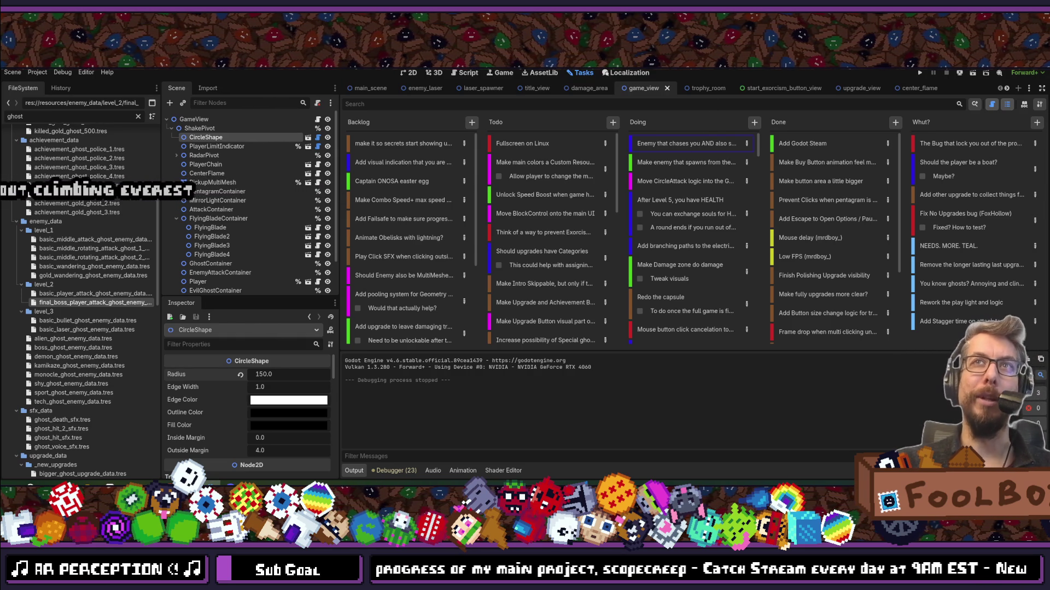
Bring up Godot's Quick Open file search (Shift+Alt+O) listing recent files, then close it.
key(shift+alt+o)
key(Escape)
key(shift+alt+o)
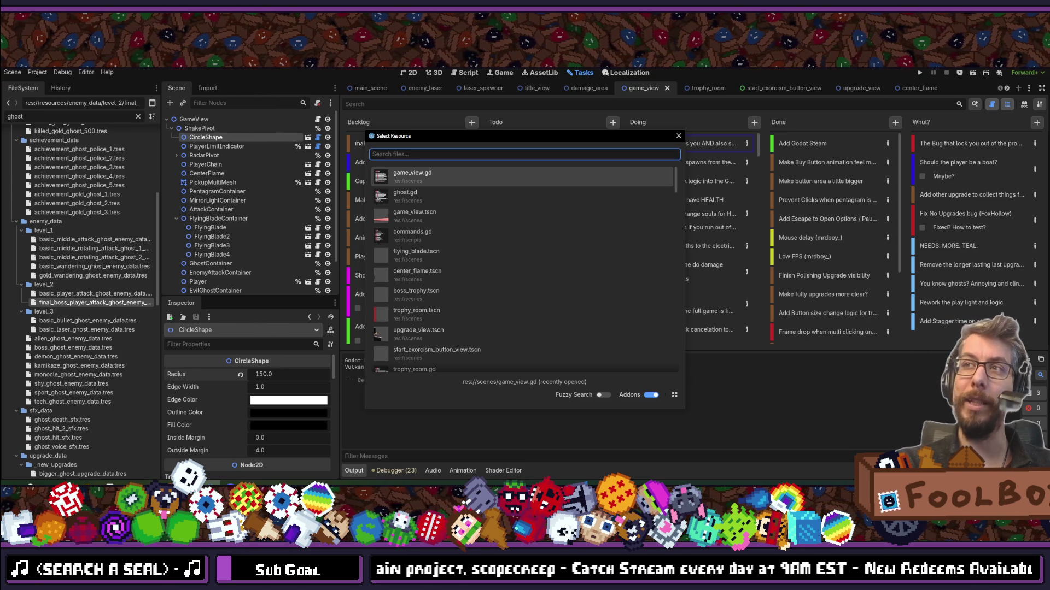
click(678, 136)
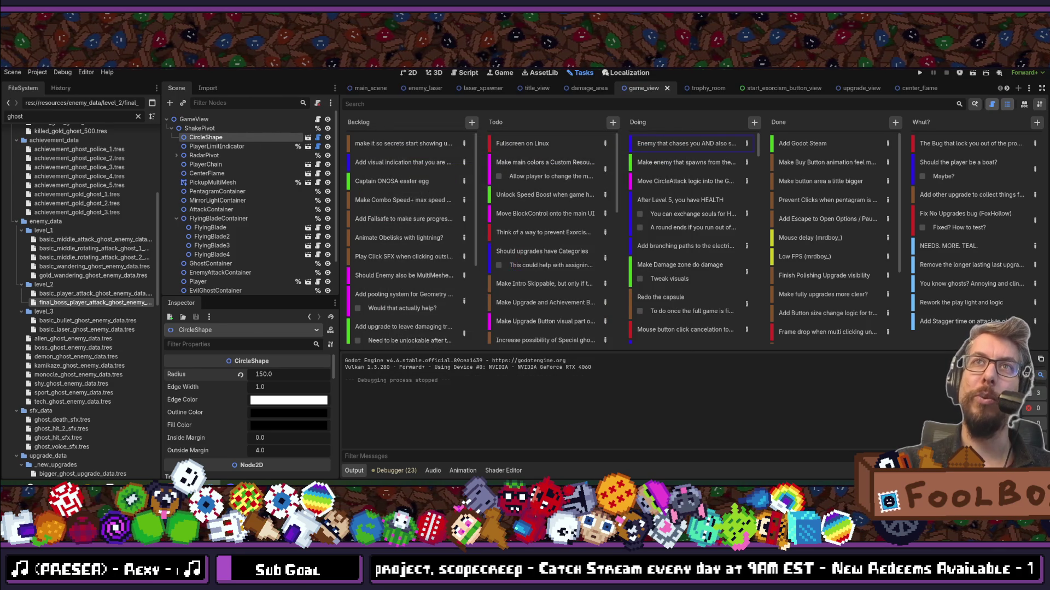
Open and dismiss the Quick Open file search several times without opening a file.
key(shift+alt+o)
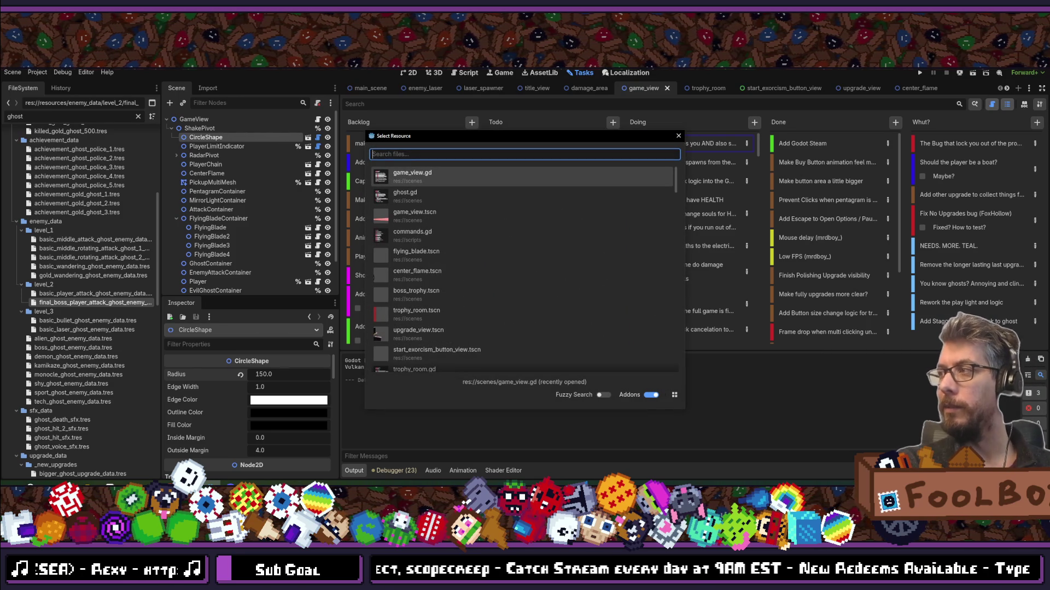
key(Escape)
key(alt+shift+o)
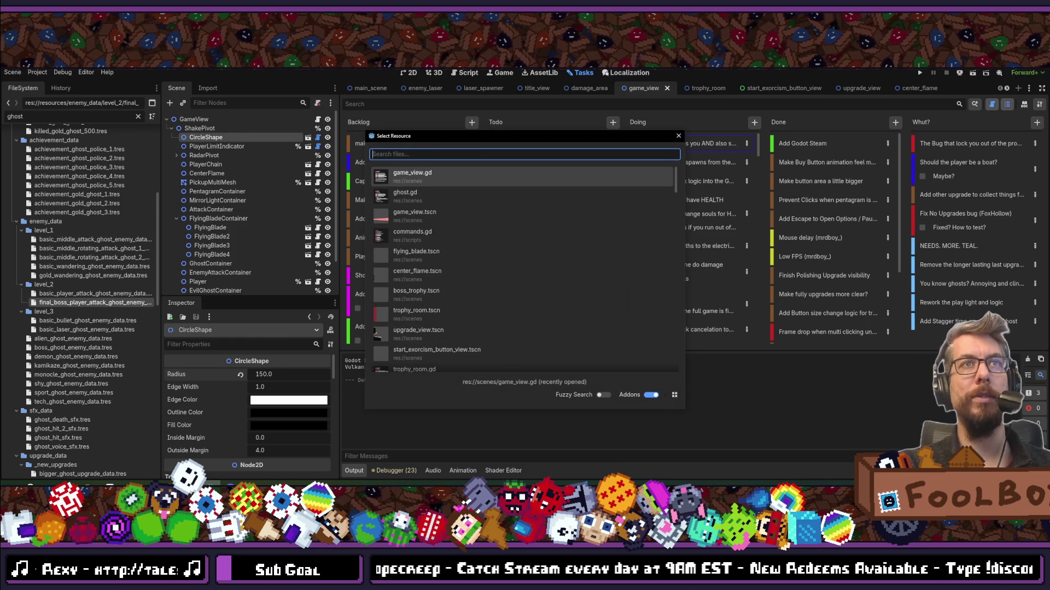
key(Escape)
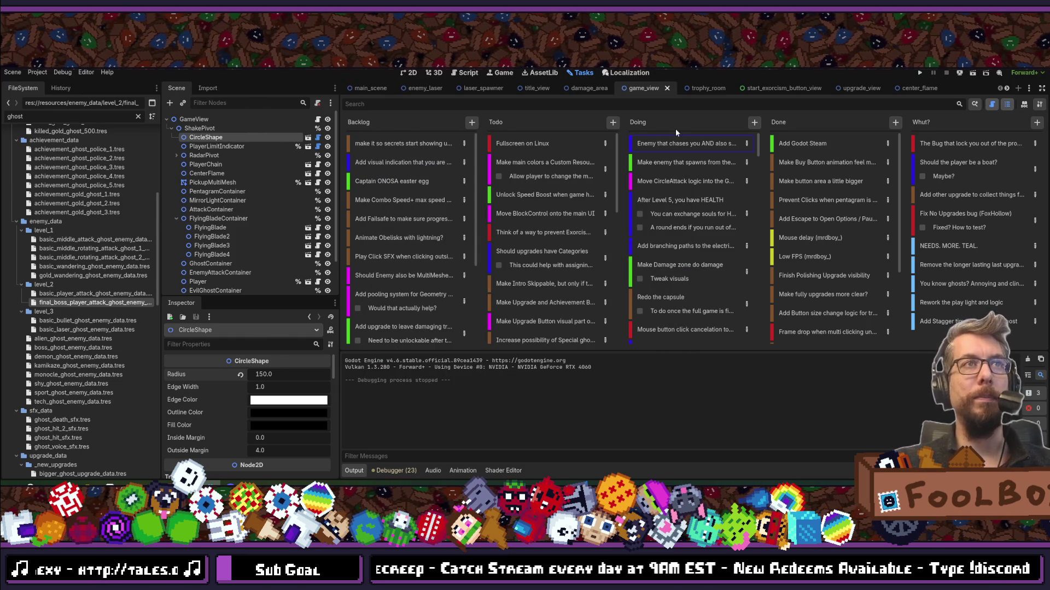
key(alt+shift+o)
key(Escape)
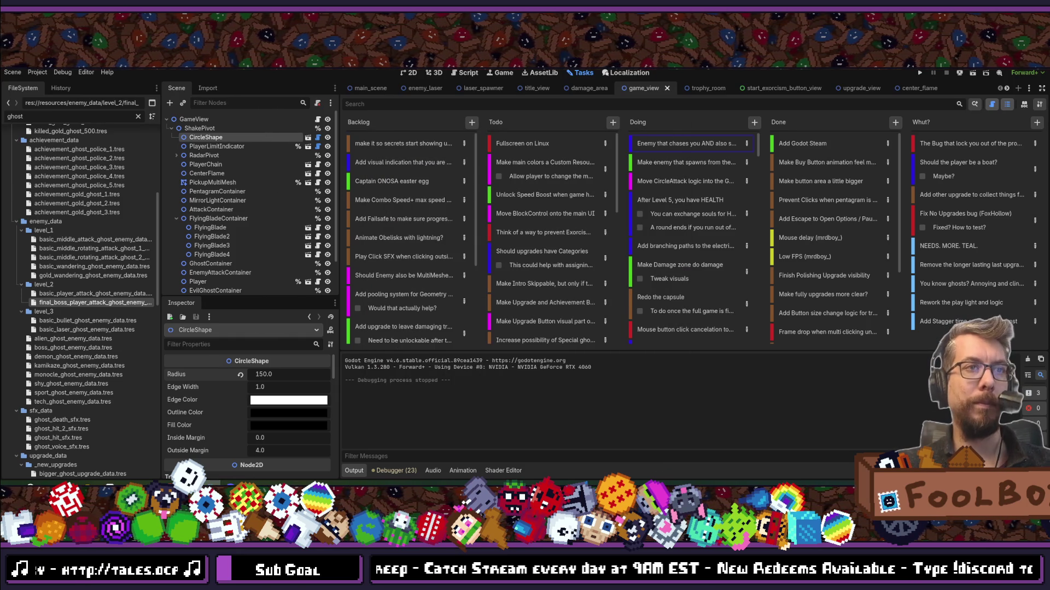
Check game_view.gd in VS Code, then return to Godot and run the project.
key(alt+Tab)
scroll(640, 271, up, 4)
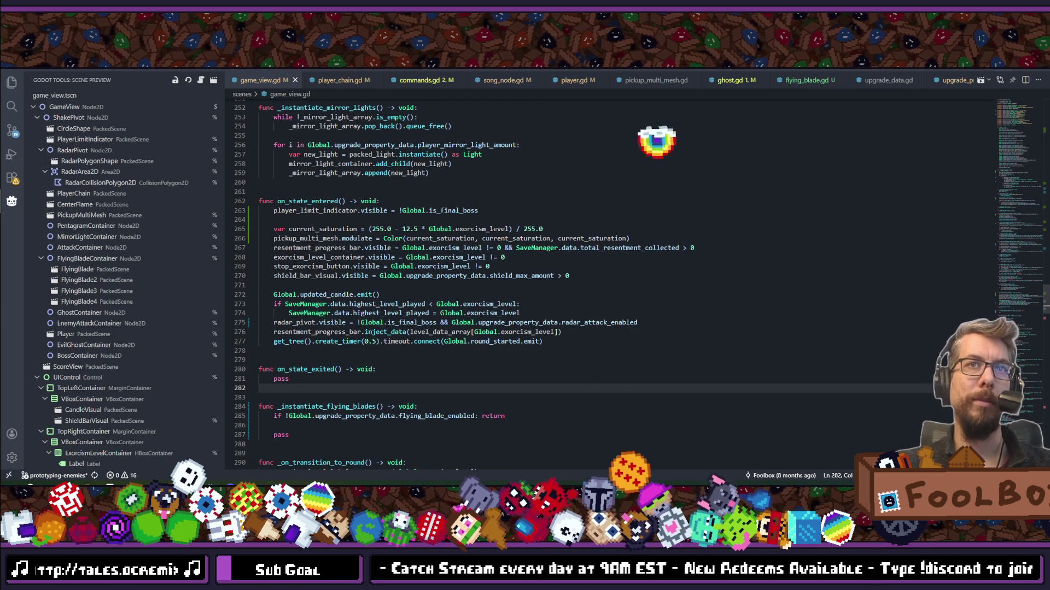
key(alt+Tab)
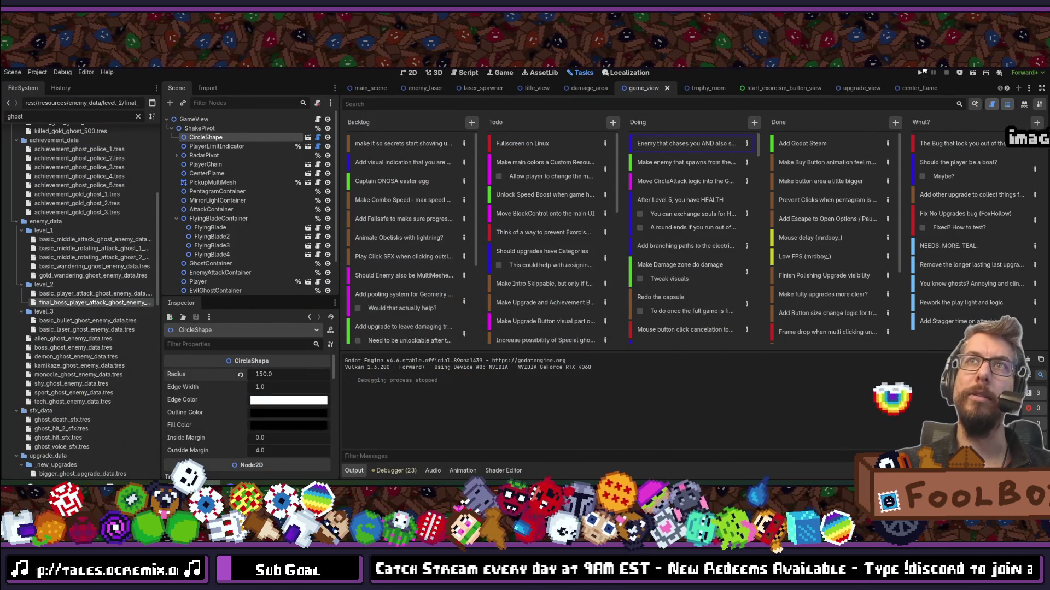
click(917, 71)
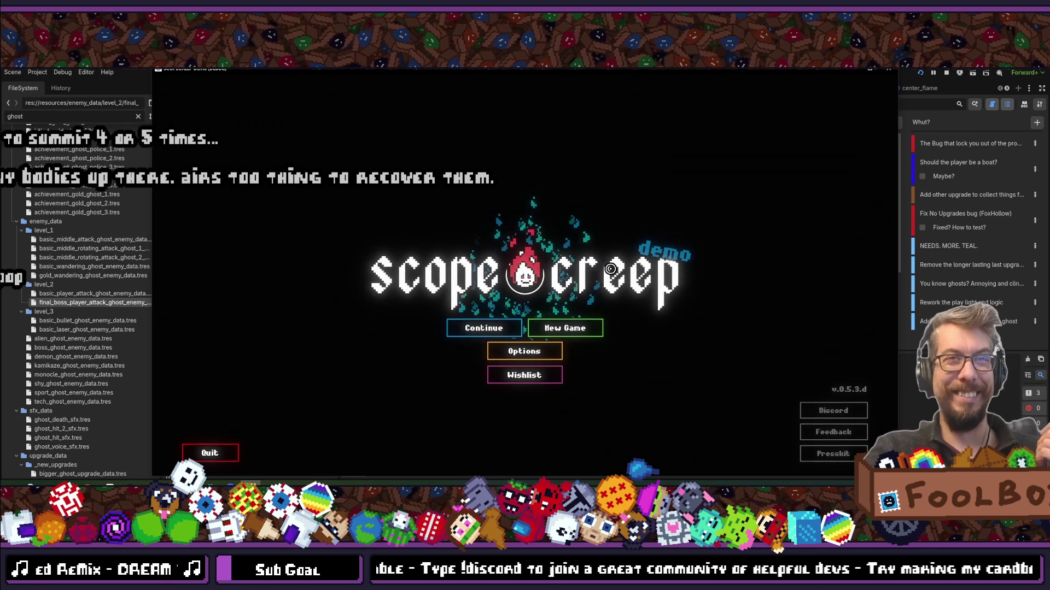
Make the game fullscreen, continue the saved game and start an exorcism run.
key(F11)
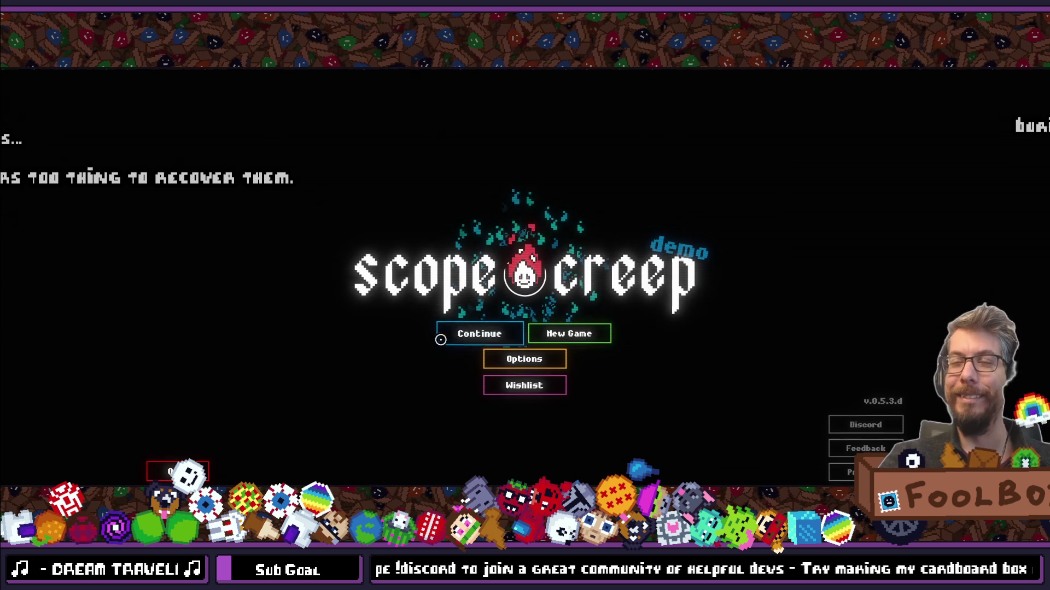
click(464, 336)
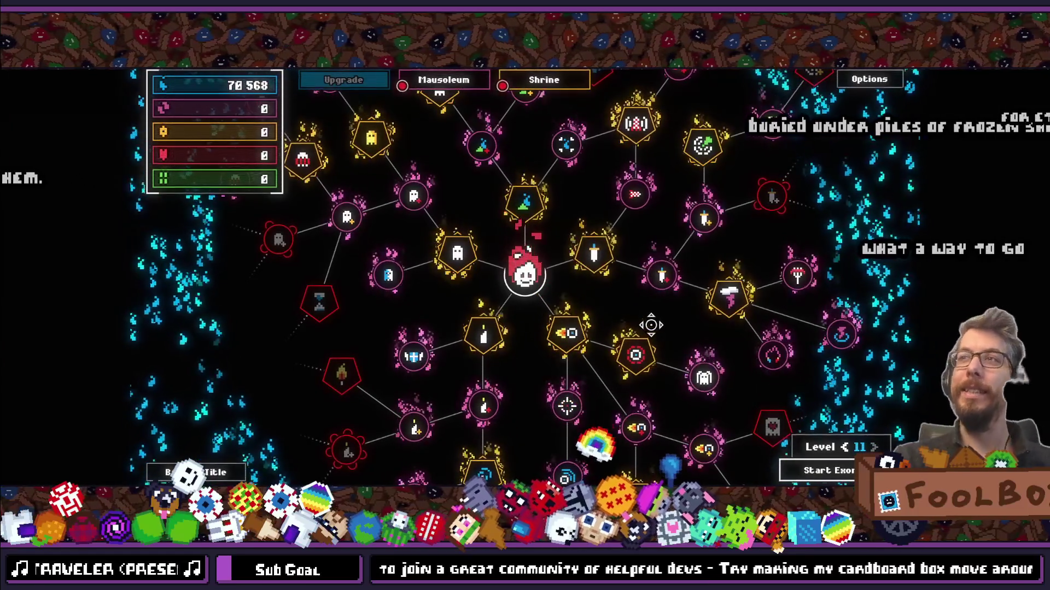
click(838, 463)
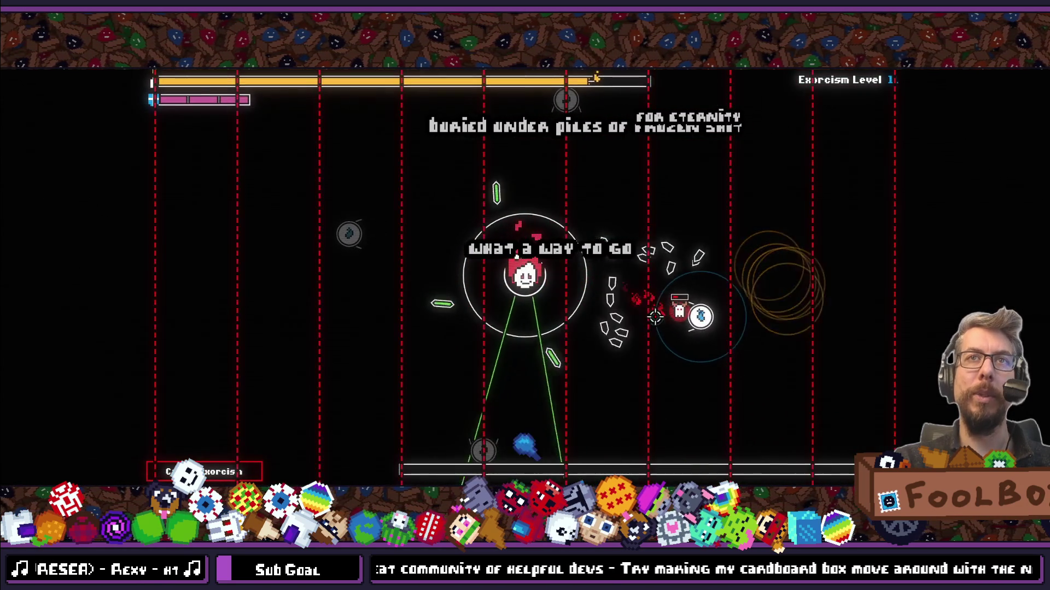
Exit fullscreen, stop the game and bring up game_view.gd in VS Code.
key(F11)
key(F8)
key(alt+Tab)
scroll(521, 299, down, 3)
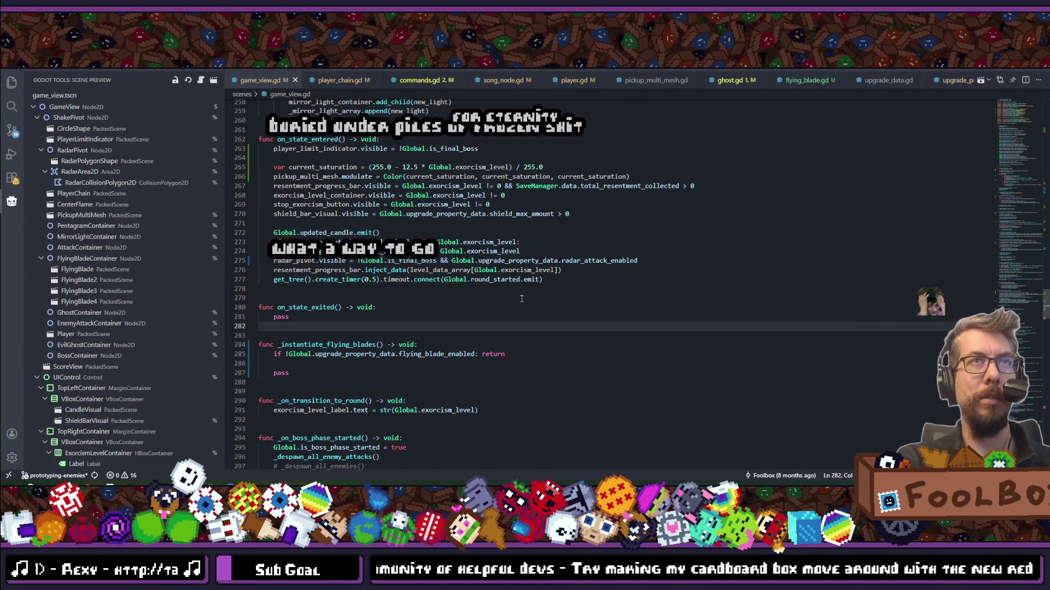
Inspect the radar_pivot line 275, selecting !Global.is_final_boss, and briefly search files for 'upgrade'.
scroll(428, 296, up, 2)
click(335, 302)
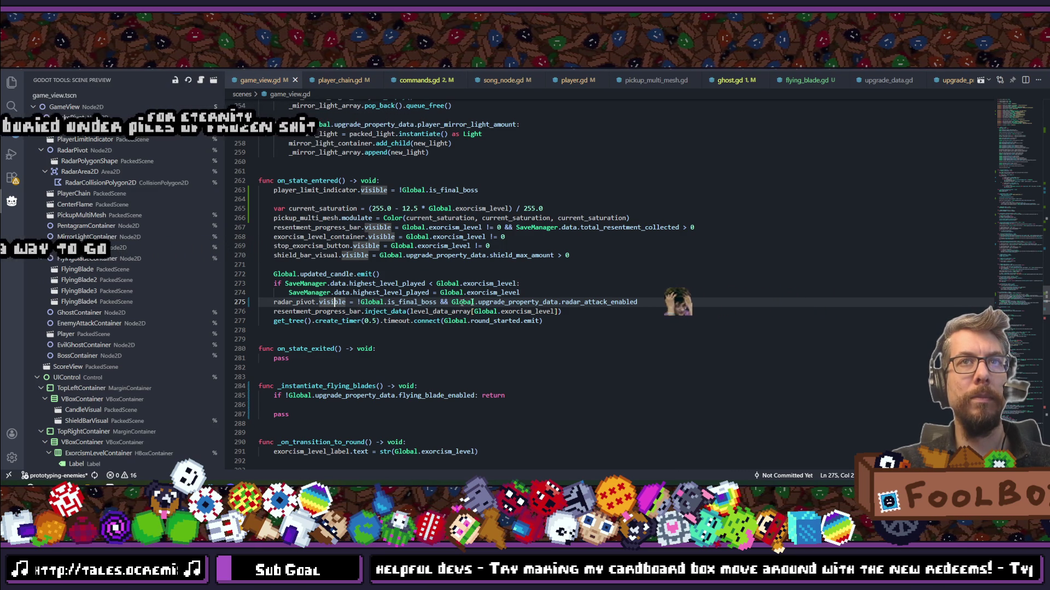
double_click(596, 302)
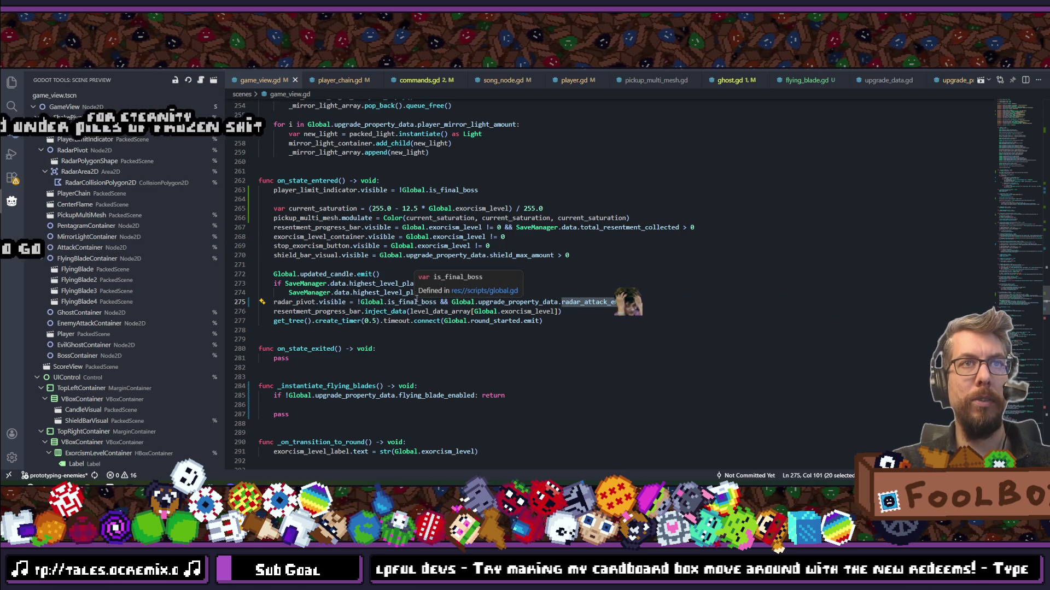
mouse_move(415, 310)
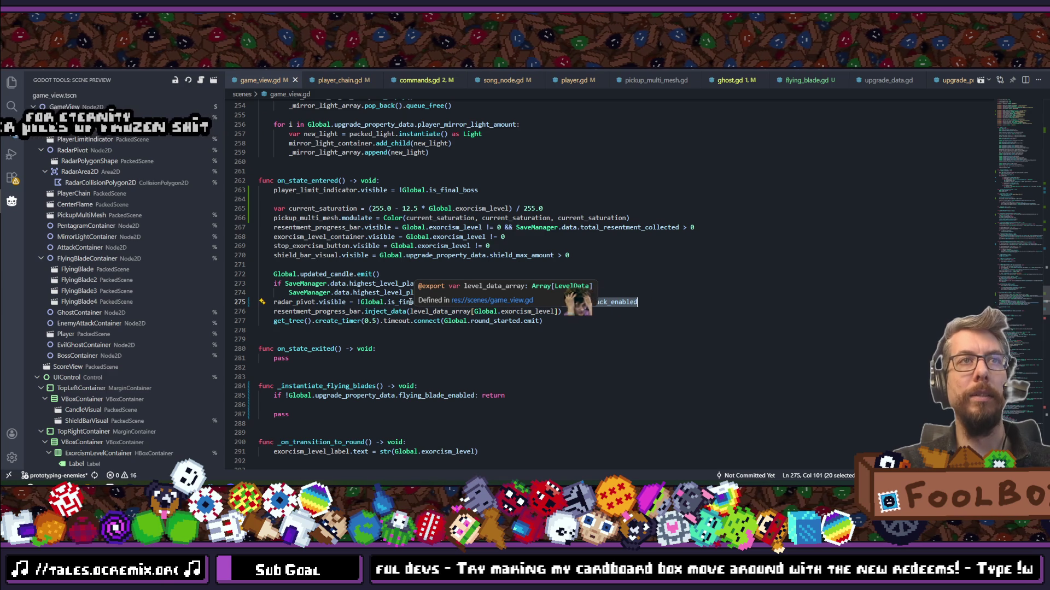
double_click(399, 303)
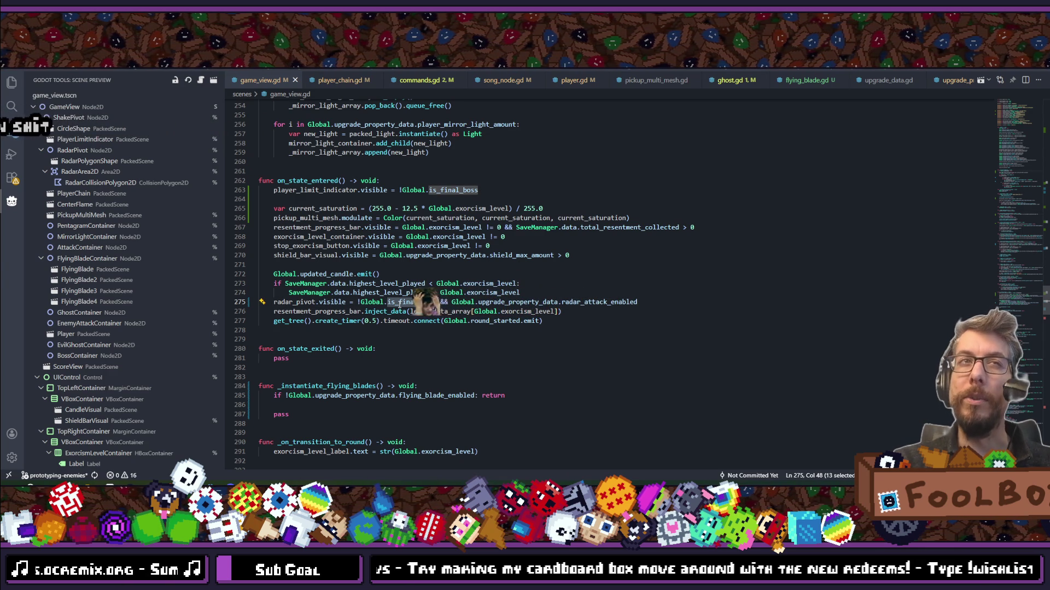
drag(358, 302, 437, 302)
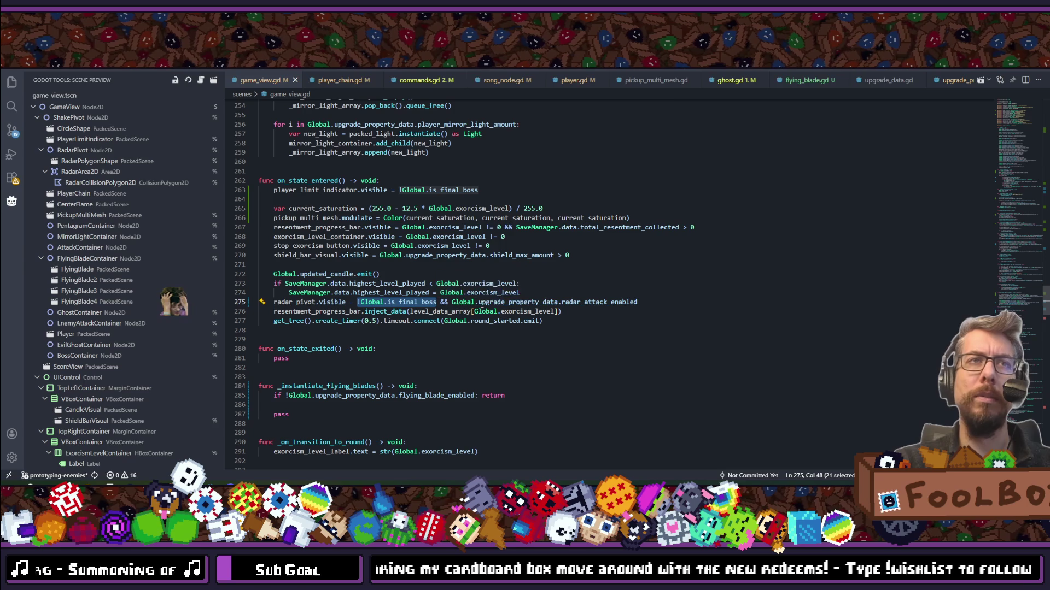
key(ctrl+p)
text(upgrade)
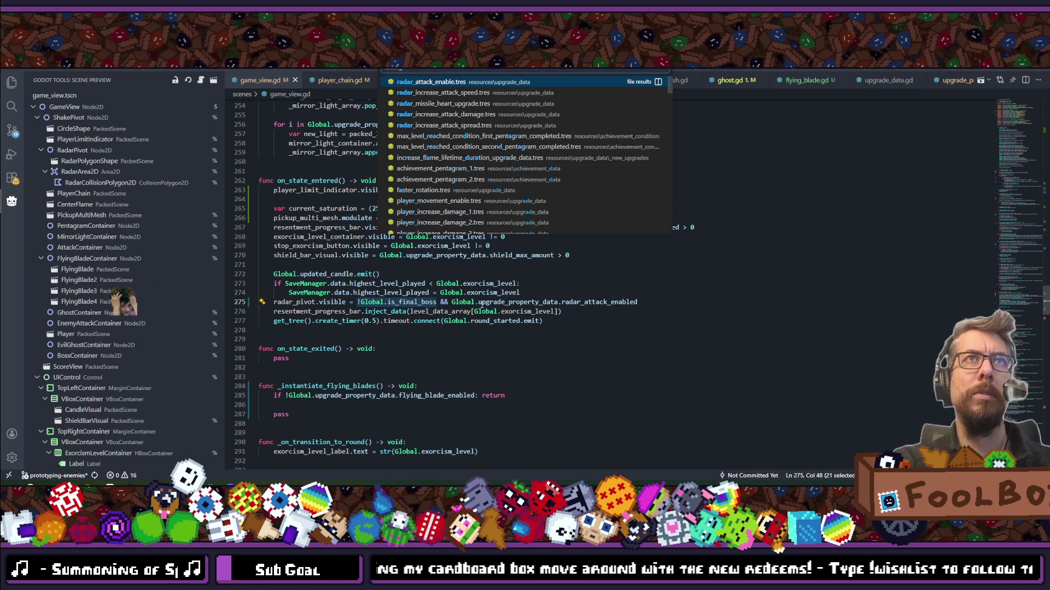
key(Escape)
Find radar_pivot in game_view.gd, comment out its visibility line 429, then return to Godot.
key(ctrl+f)
text(ra)
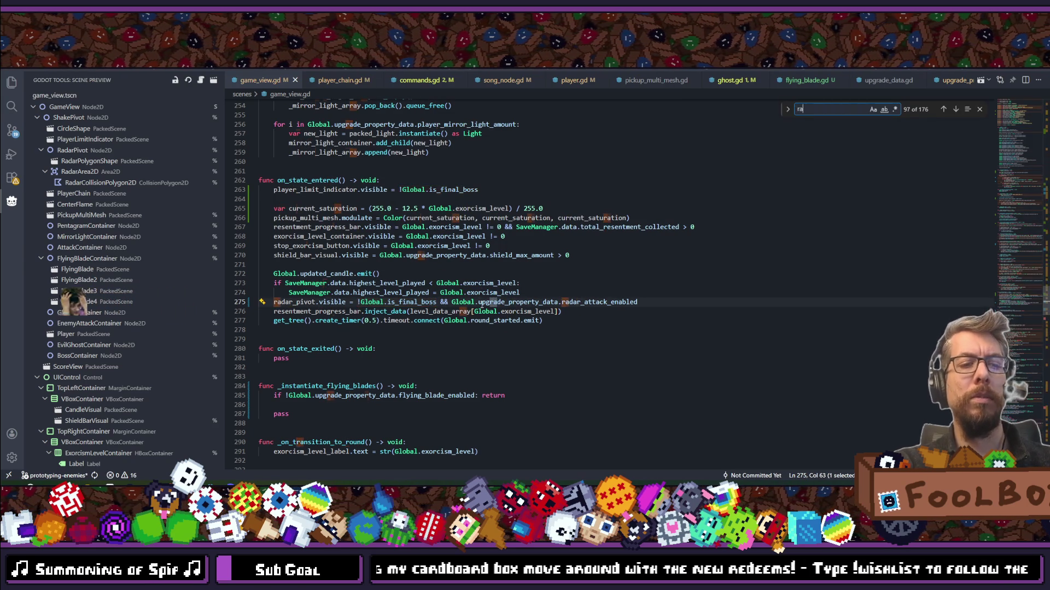
text(dar_pibo)
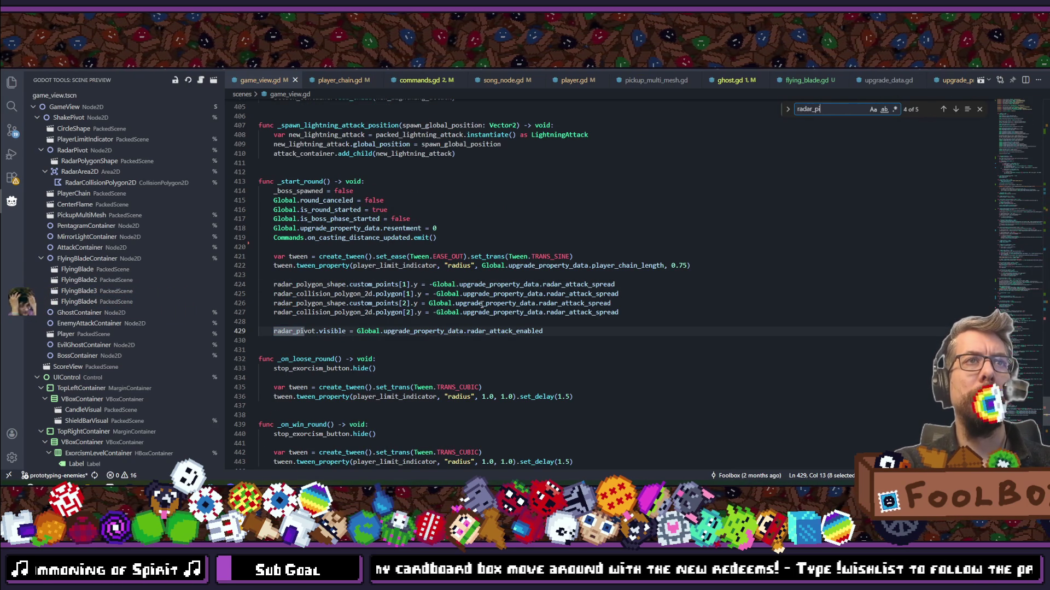
key(BackSpace)
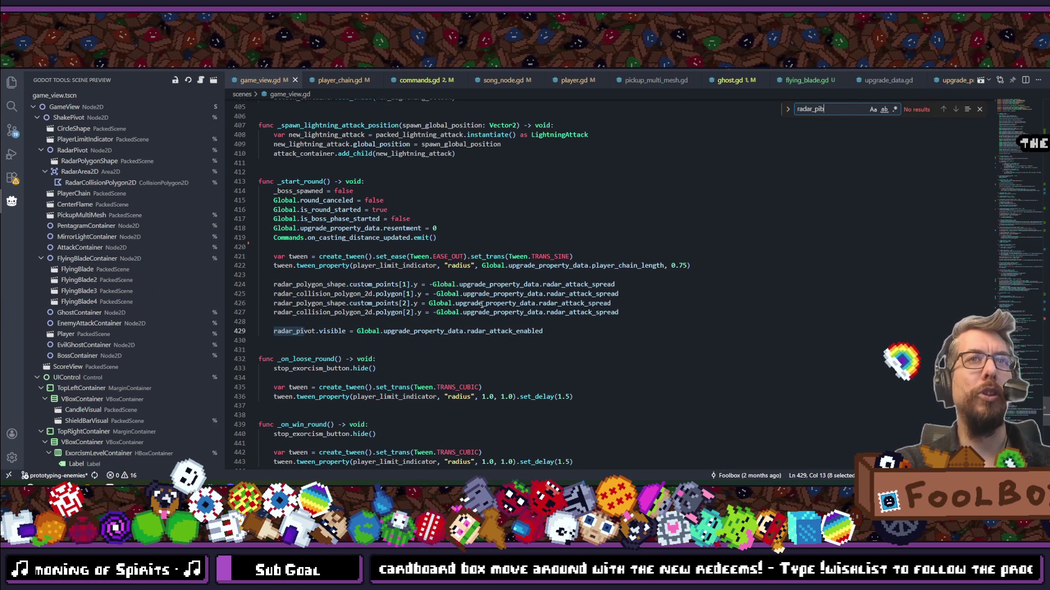
key(BackSpace)
key(BackSpace)
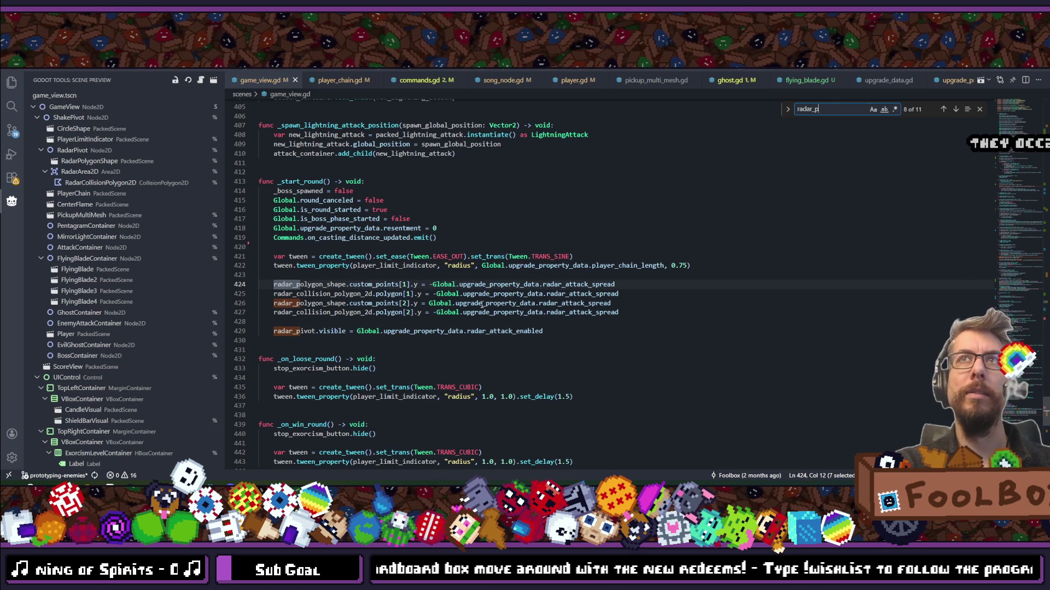
key(BackSpace)
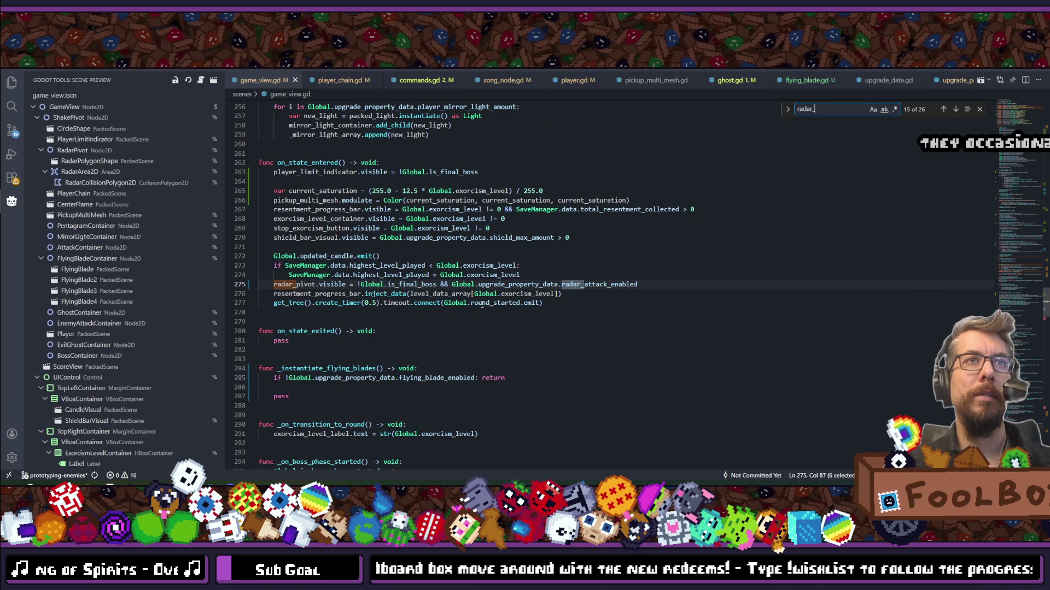
text(pivot)
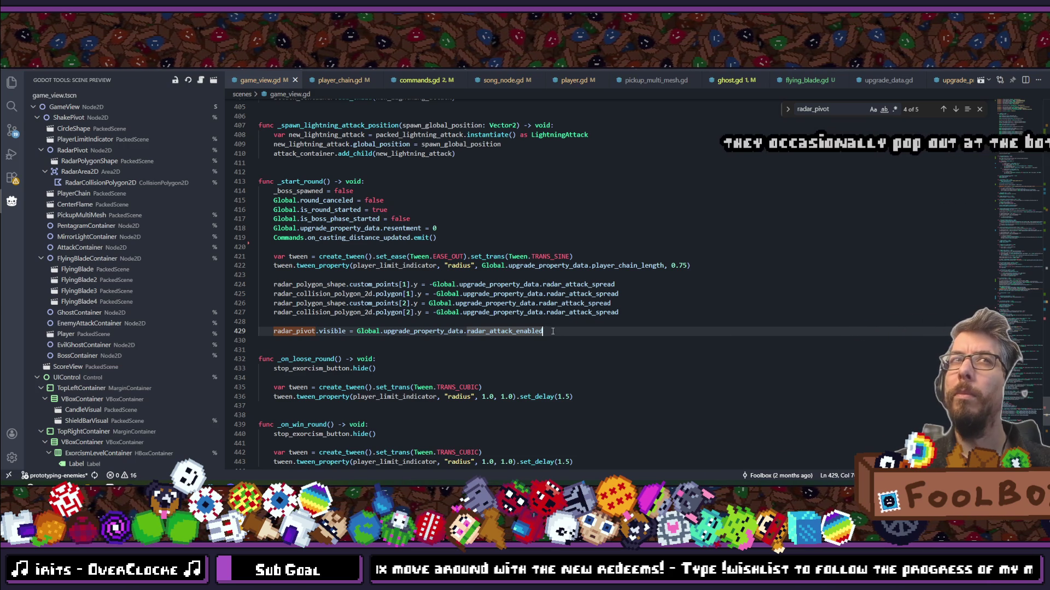
key(ctrl+slash)
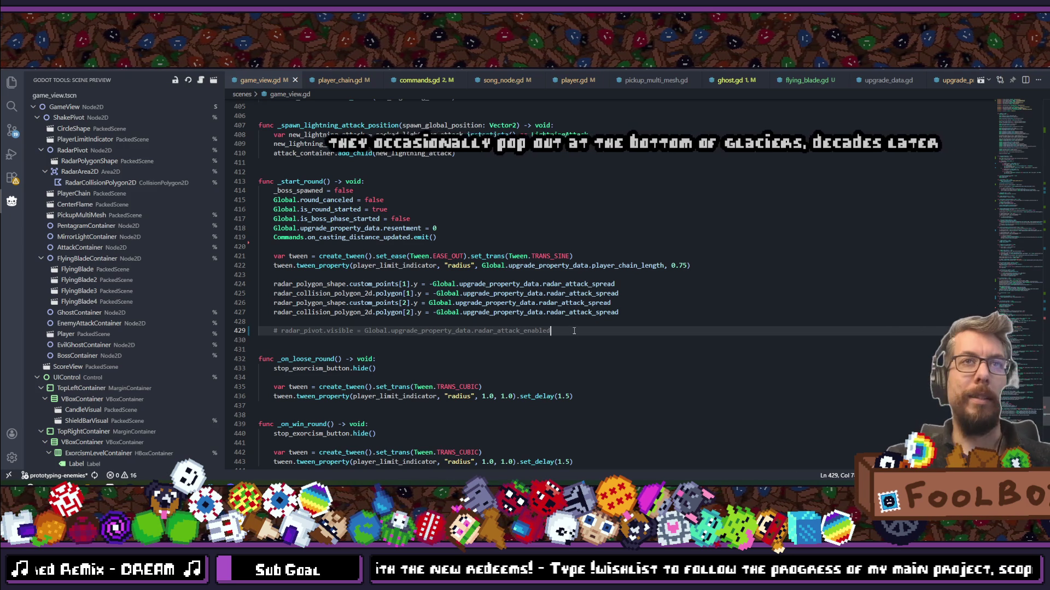
key(ctrl+d)
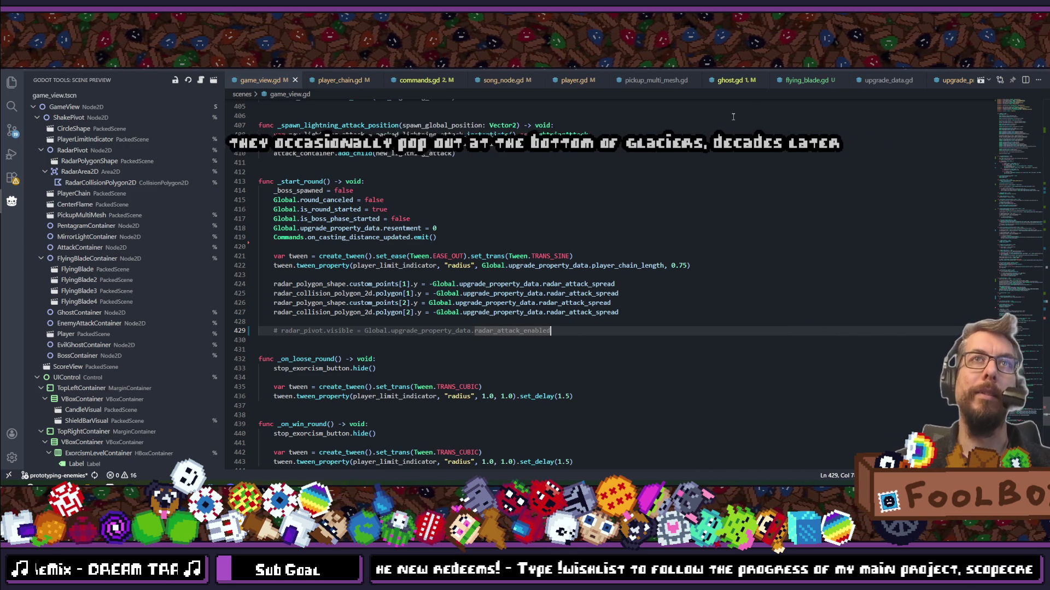
key(alt+Tab)
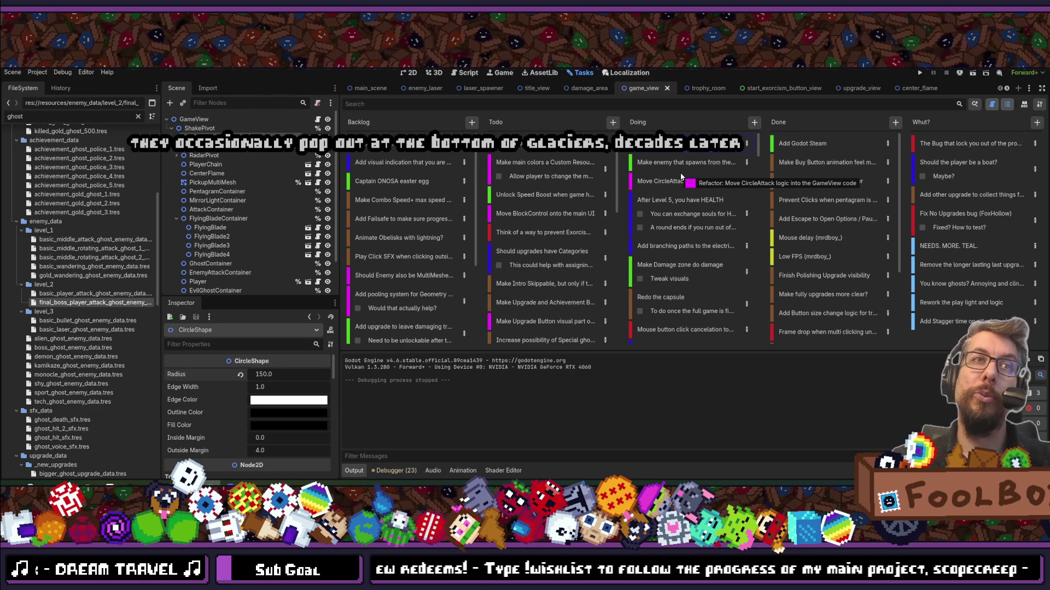
Open Godot's Quick Open (Shift+Alt+O) search with game_view.gd listed first.
key(shift+alt+o)
key(Escape)
key(shift+alt+o)
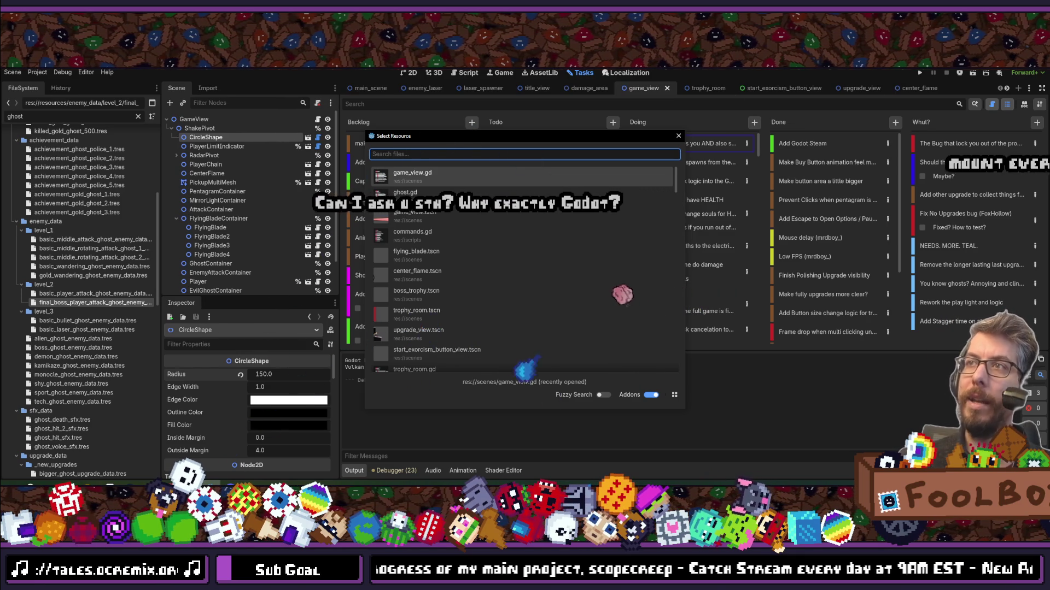
Close the file search, then switch to the trophy_room scene and back to game_view.
key(Escape)
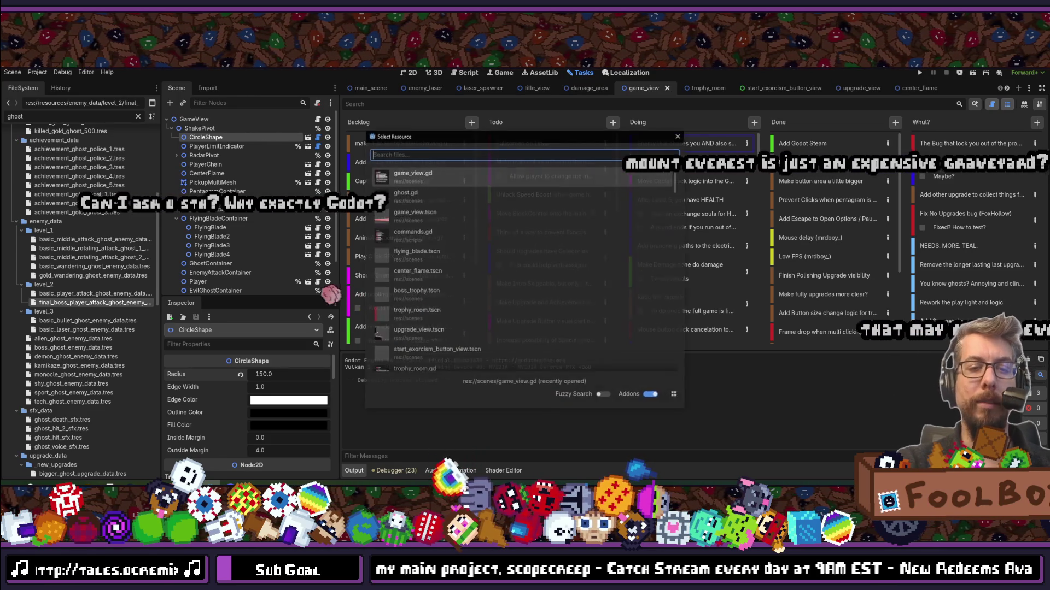
key(shift+alt+o)
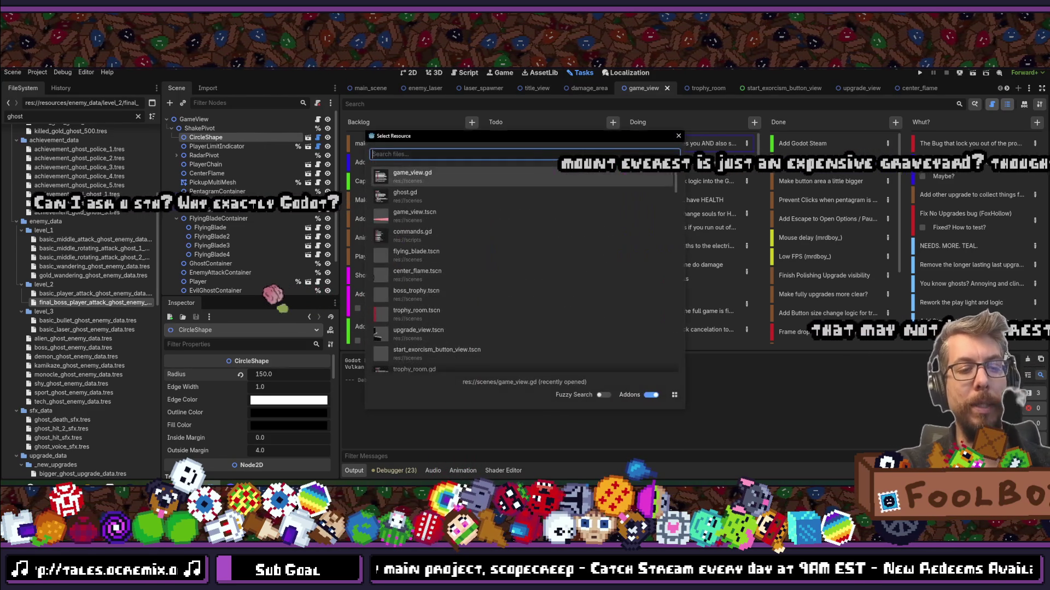
click(678, 136)
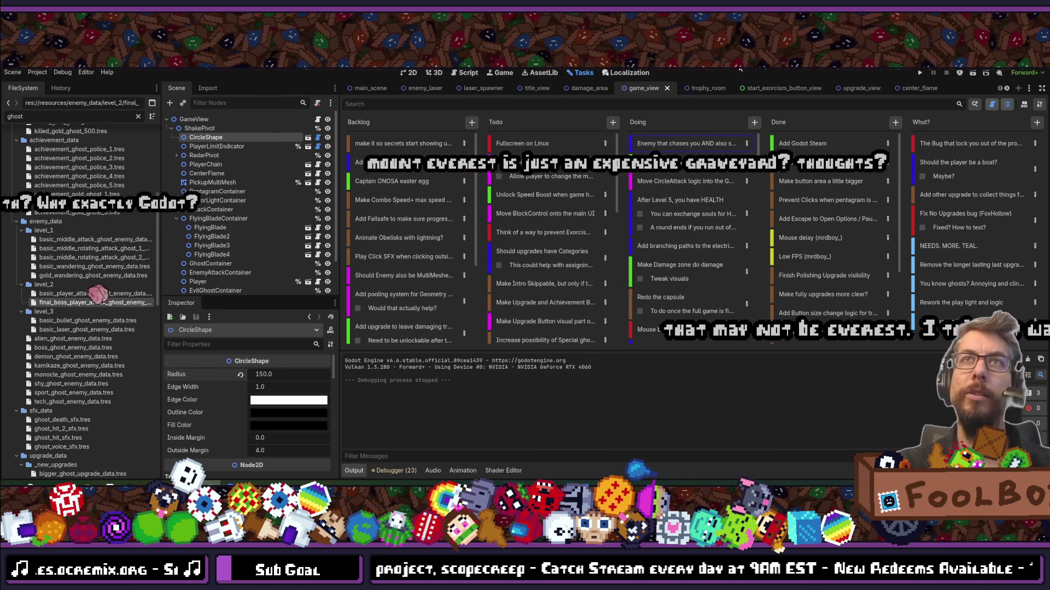
click(701, 89)
click(642, 89)
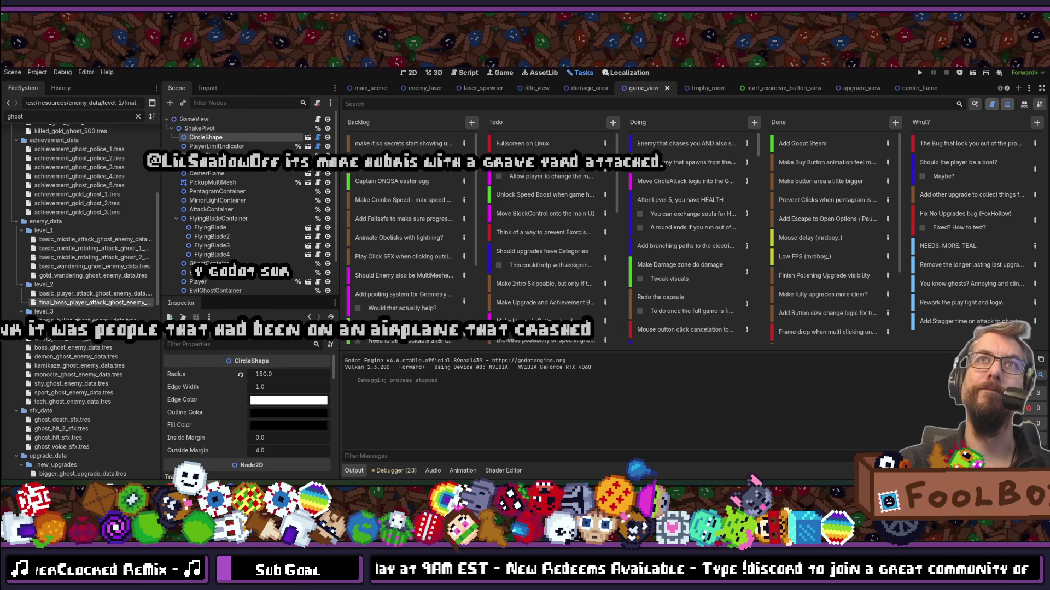
Open and close the Quick Open search repeatedly without opening any file.
key(shift+alt+o)
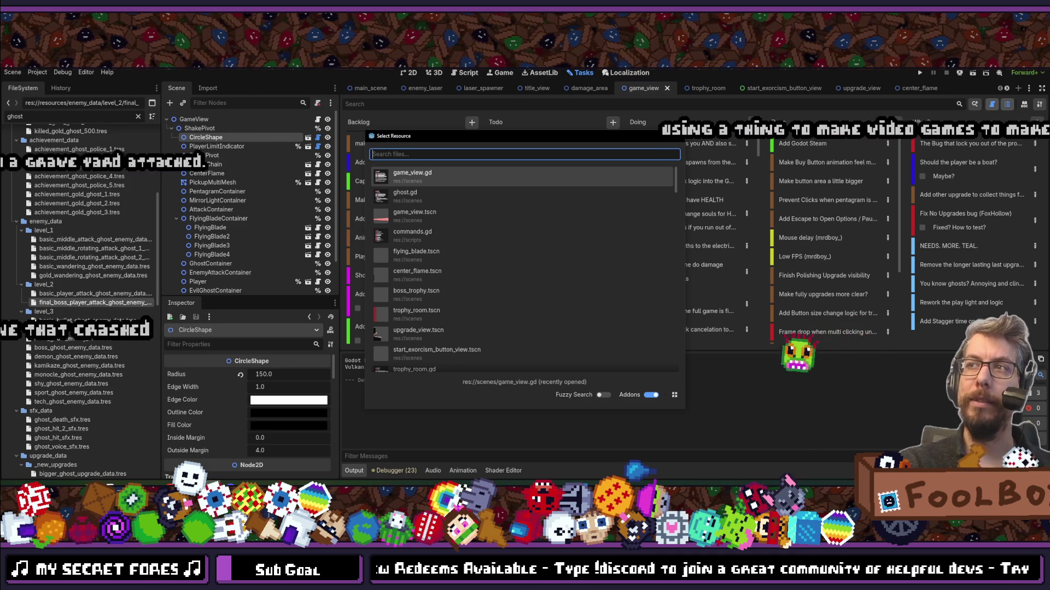
key(Escape)
key(shift+alt+o)
key(Escape)
key(shift+alt+o)
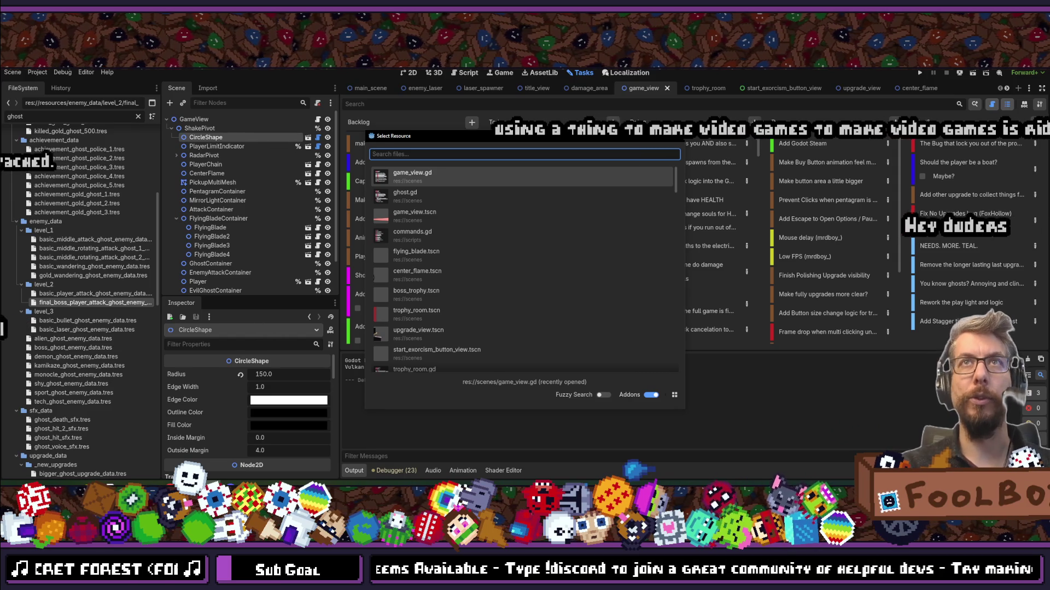
key(Escape)
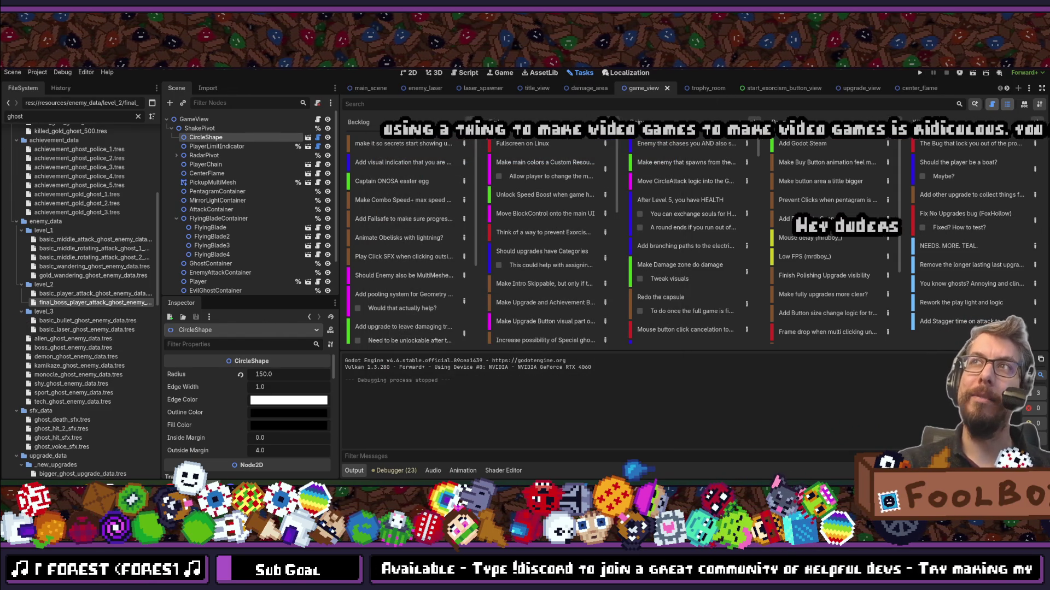
Run the project and continue the saved game to the pentagram upgrade tree.
click(919, 73)
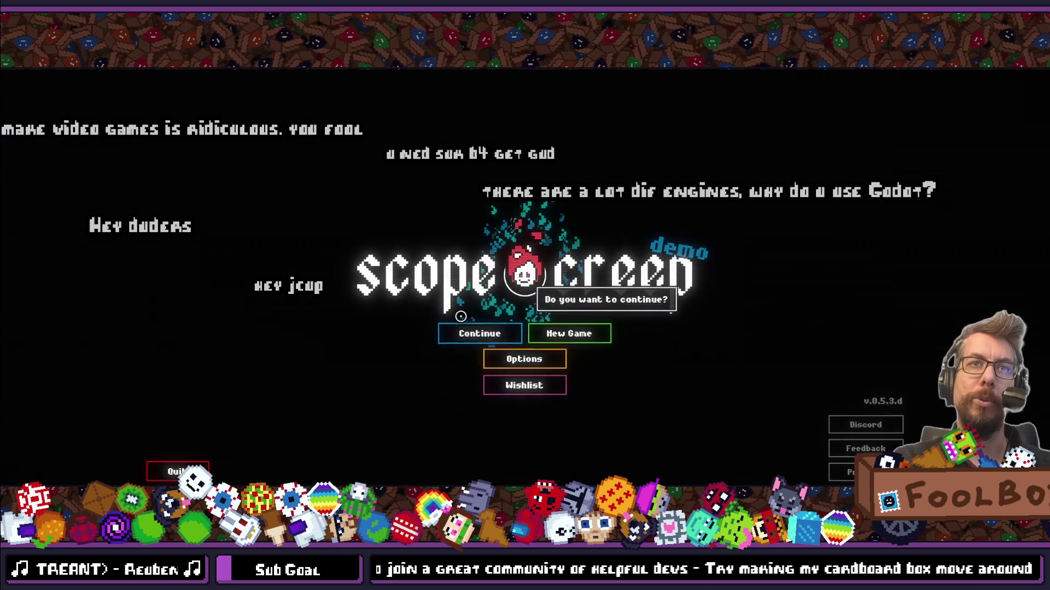
click(460, 335)
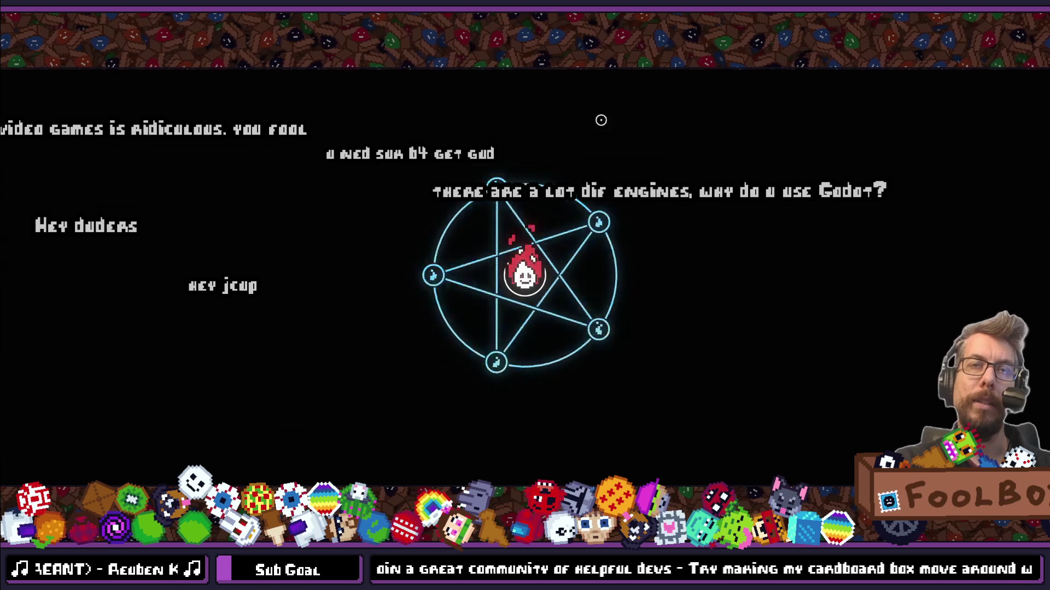